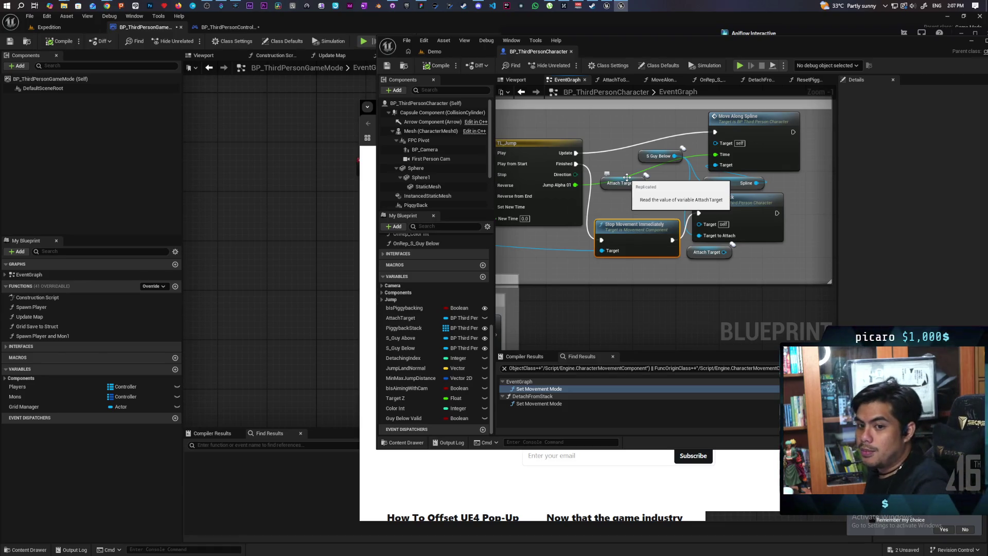
Run a brief Play test of the piggyback game, stop it, and return to the Demo level
{"action": "left_click", "coordinate": [740, 67]}
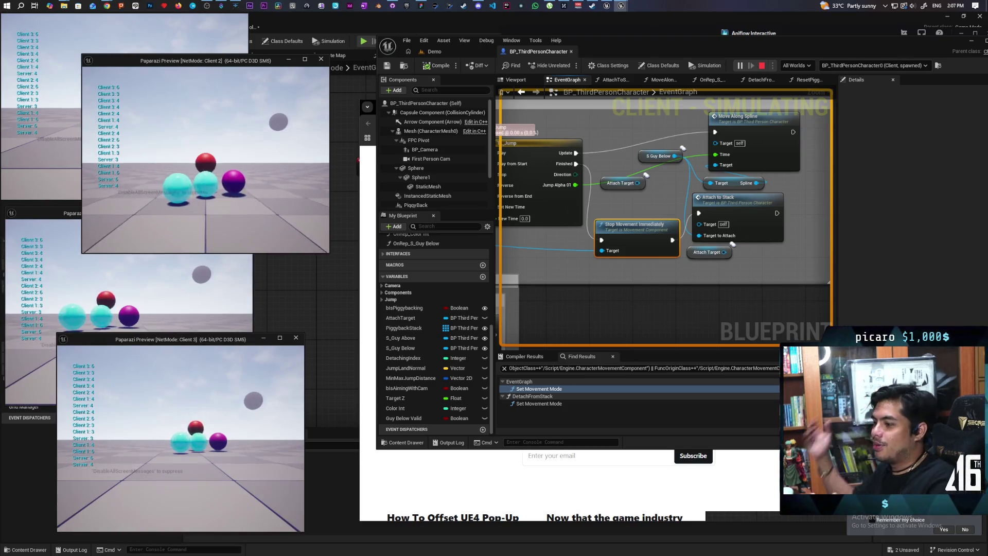
{"action": "key", "text": "Escape"}
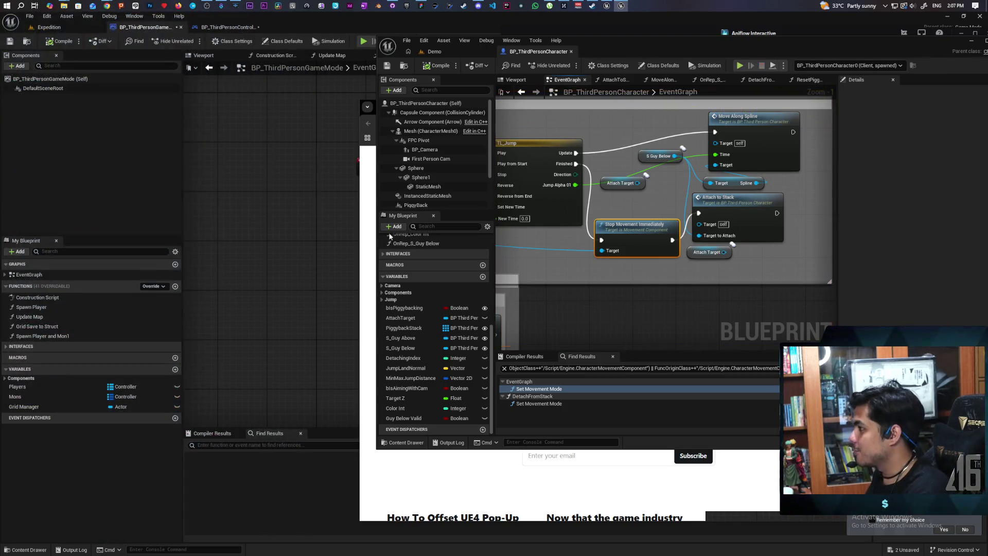
{"action": "left_click", "coordinate": [434, 51]}
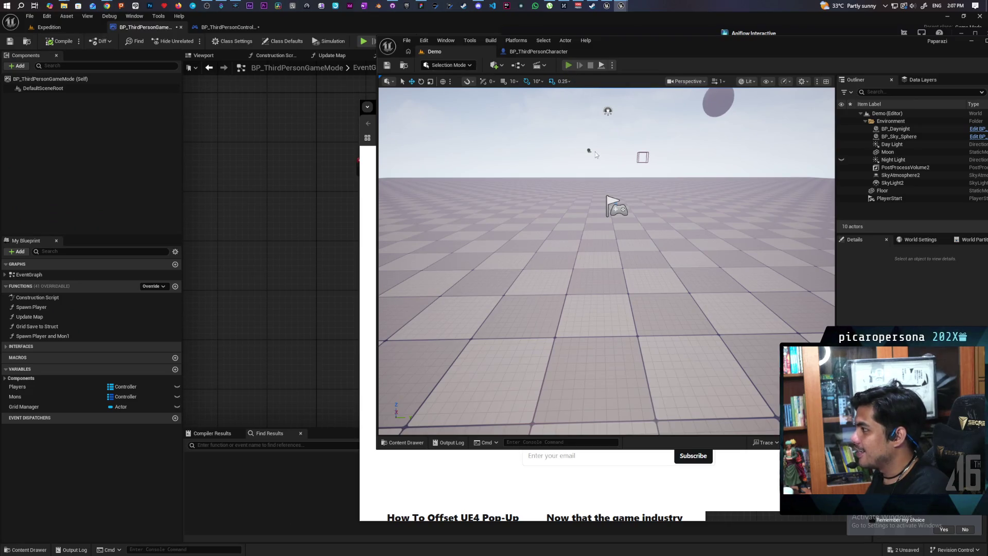
Play with three clients and jump Client 1's sphere onto the cyan sphere, off, and back on
{"action": "key", "text": "alt+p"}
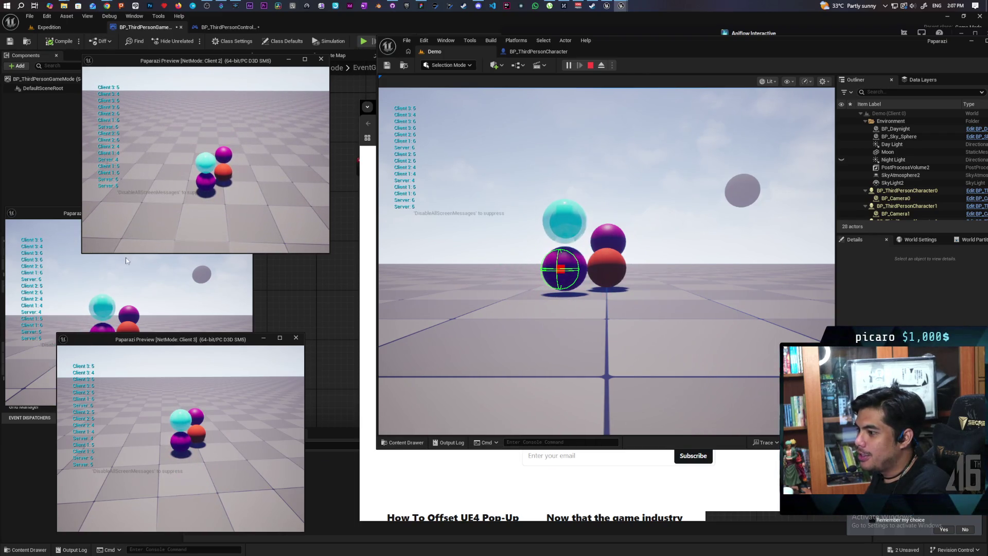
{"action": "left_click", "coordinate": [126, 261]}
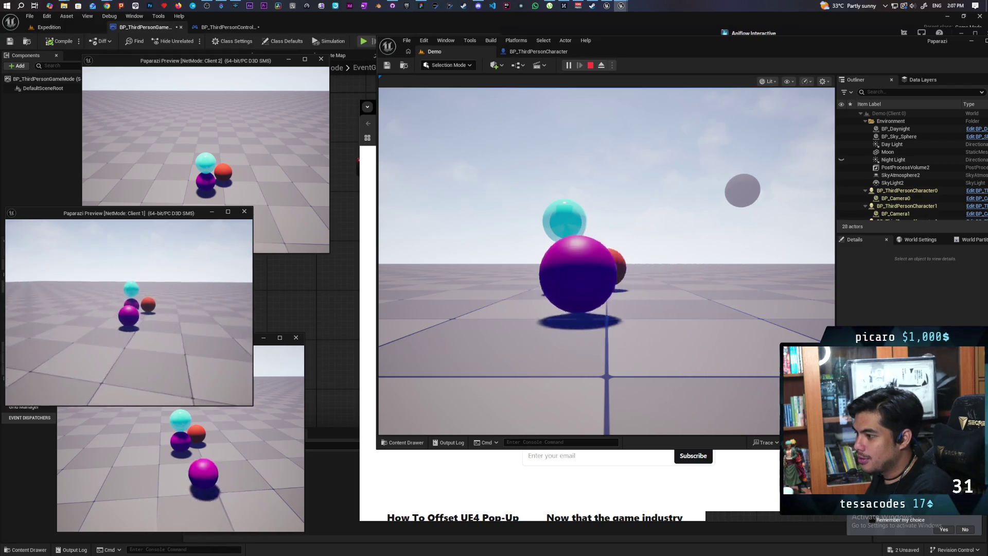
{"action": "key", "text": "space"}
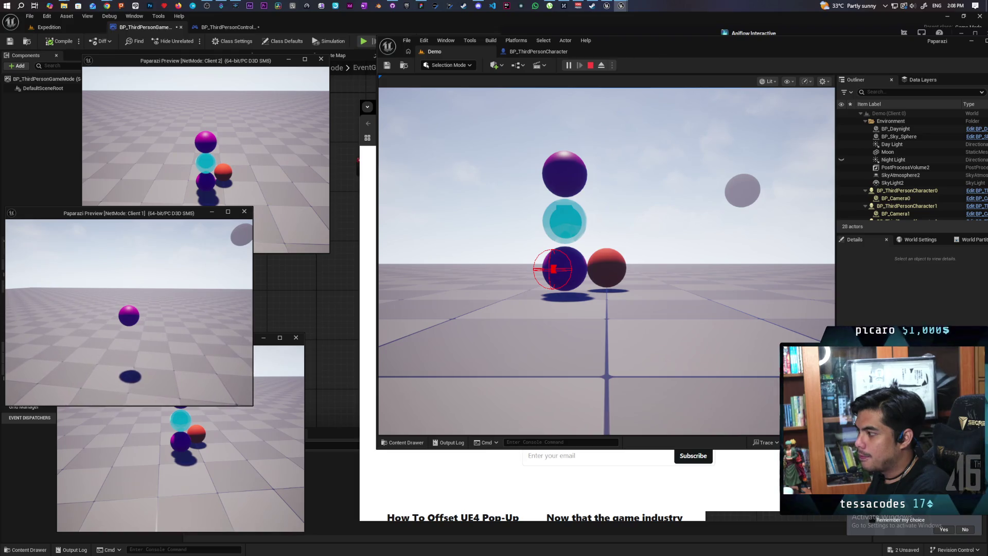
{"action": "key", "text": "w"}
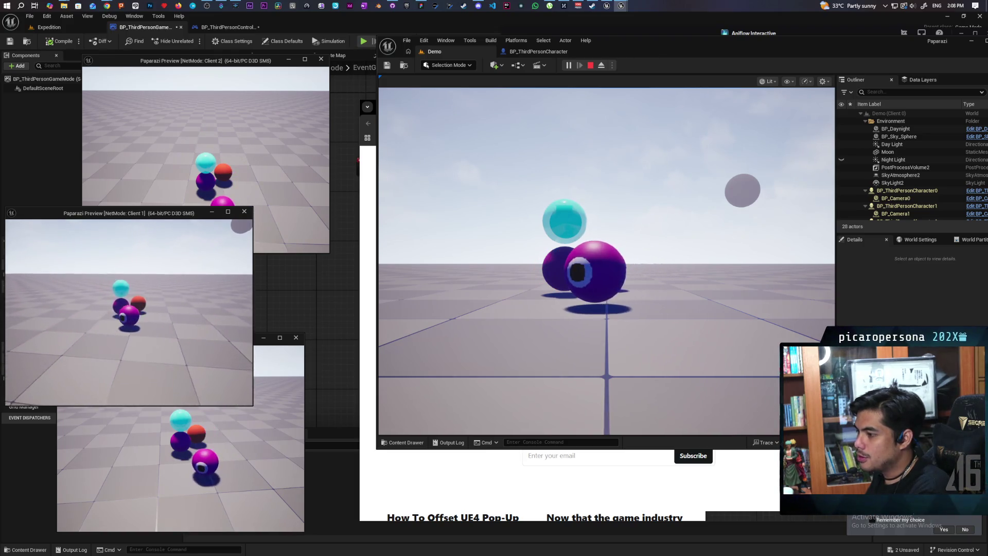
{"action": "key", "text": "space"}
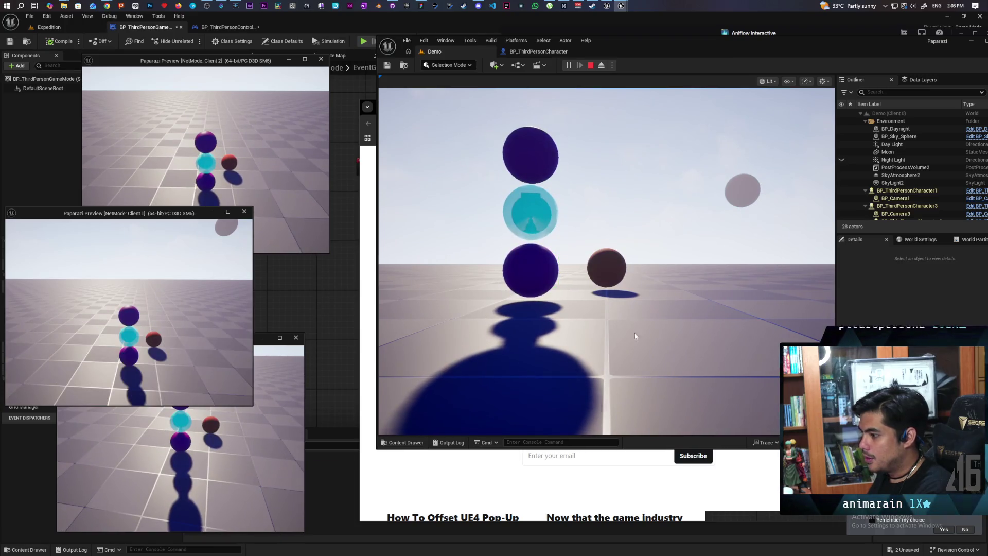
Control the main viewport's player to stack the spheres into one tower
{"action": "left_click", "coordinate": [635, 335]}
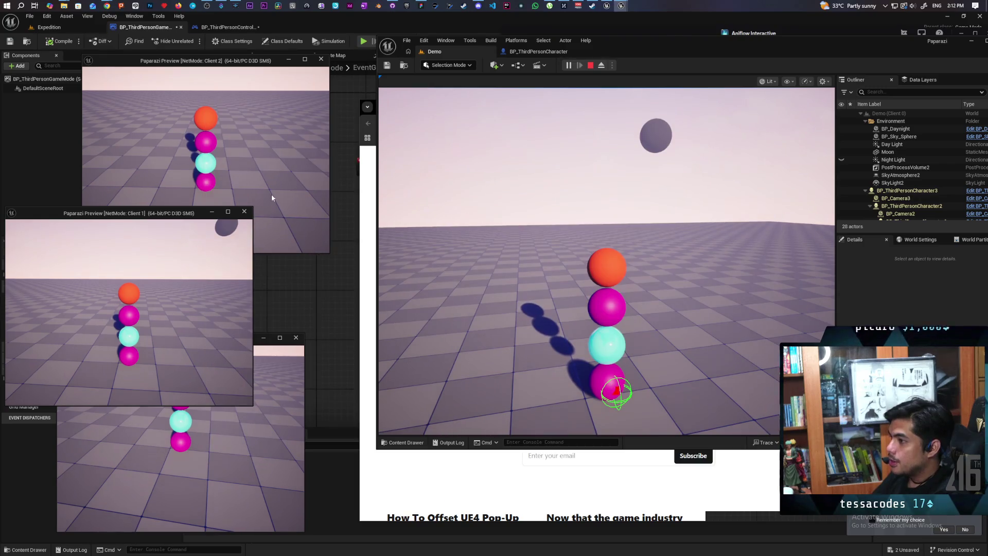
View the tower from Client 2, Client 1 and Client 3, then end the play session
{"action": "left_click", "coordinate": [206, 128]}
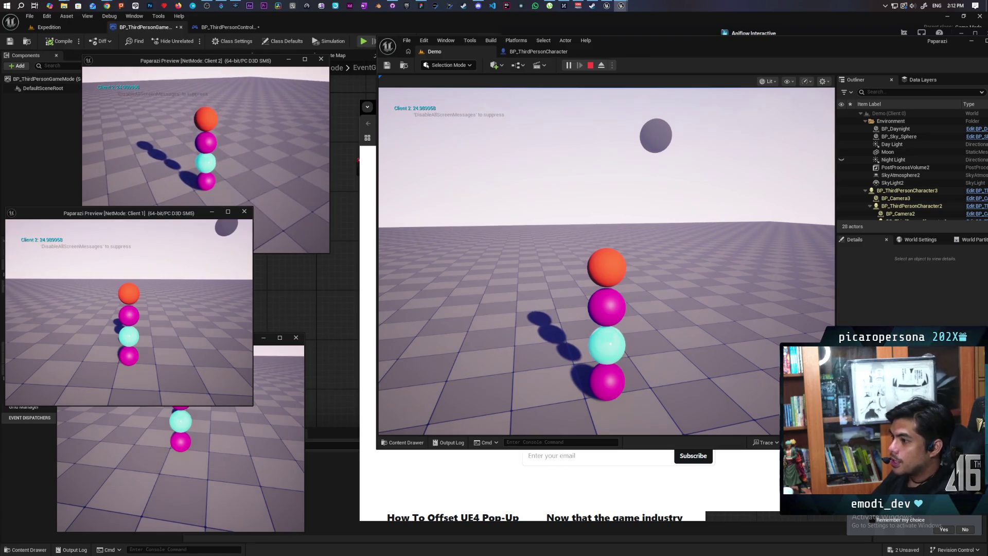
{"action": "left_click", "coordinate": [154, 309]}
{"action": "left_click", "coordinate": [180, 463]}
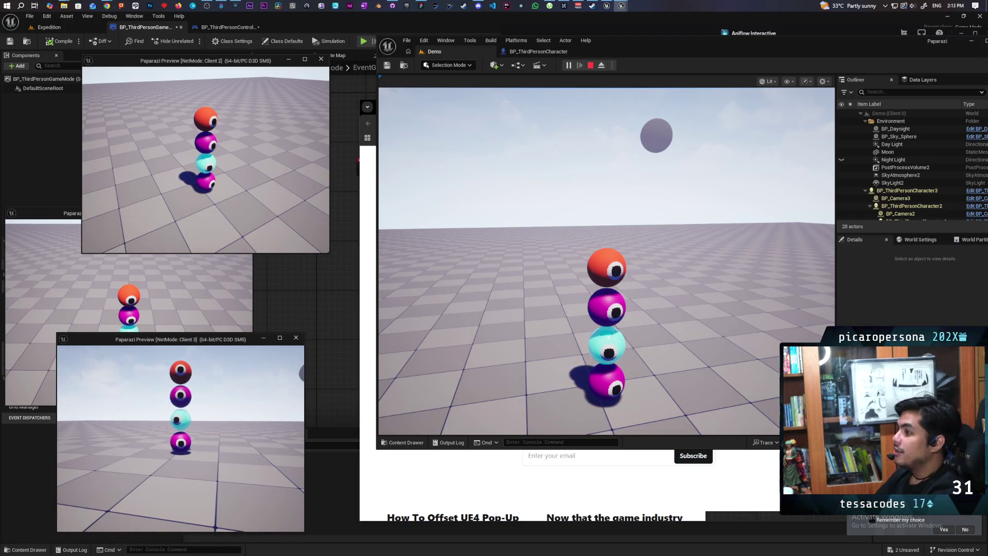
{"action": "key", "text": "Escape"}
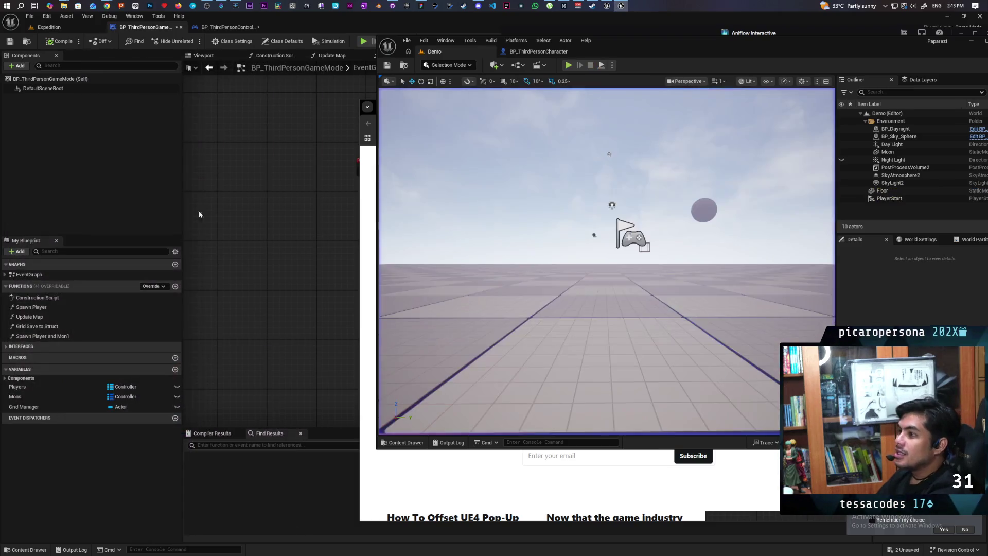
Confirm no local changes on the Prototyping branch in GitHub Desktop, then show the Twitch tab in Chrome
{"action": "mouse_move", "coordinate": [107, 5]}
{"action": "left_click", "coordinate": [392, 6]}
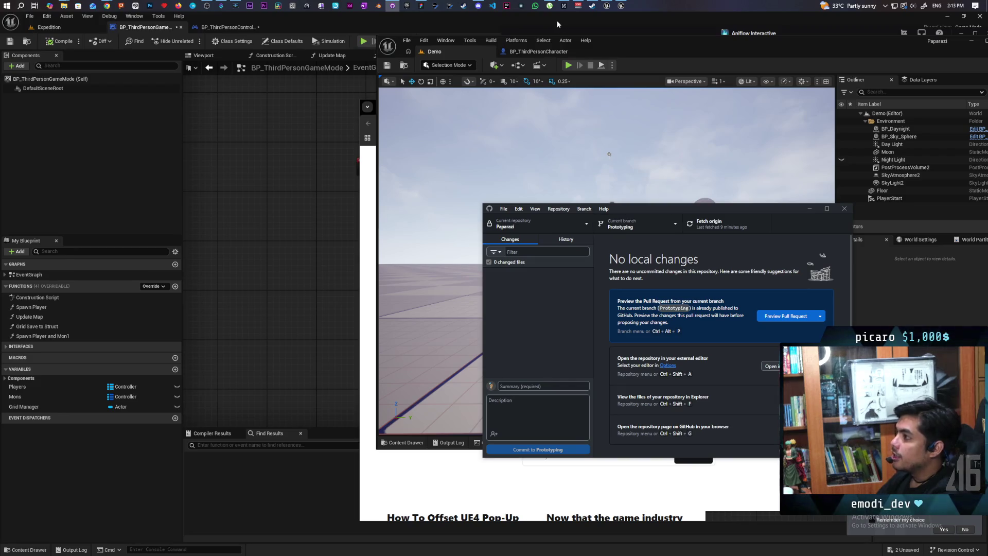
{"action": "mouse_move", "coordinate": [107, 6]}
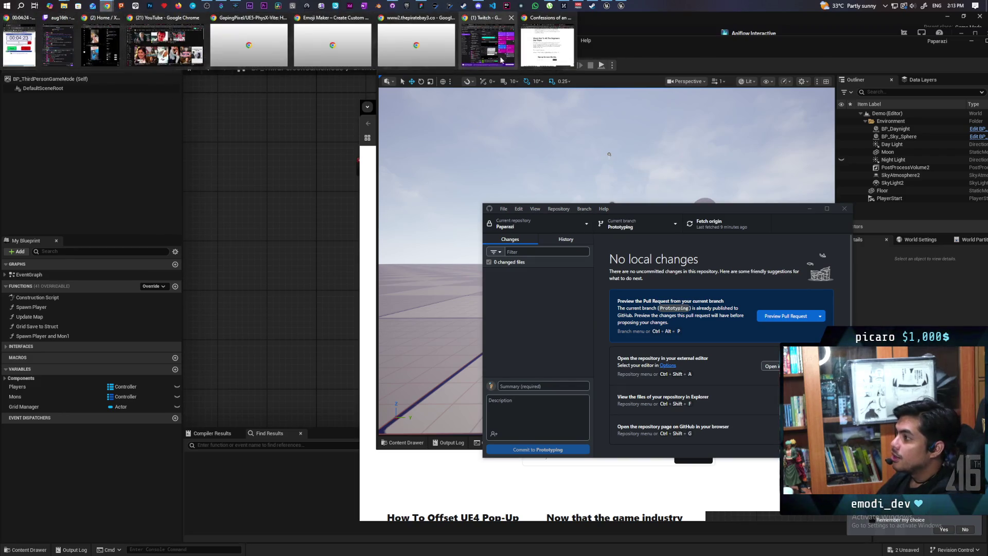
{"action": "left_click", "coordinate": [330, 57]}
{"action": "left_click", "coordinate": [342, 79]}
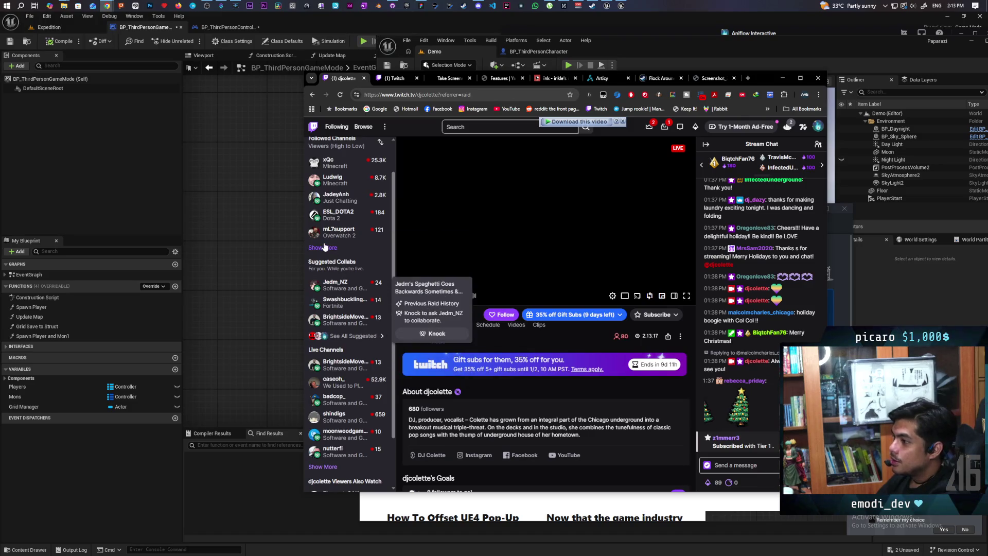
Switch to another streamer's live channel and set the player volume to 20%
{"action": "left_click", "coordinate": [338, 354]}
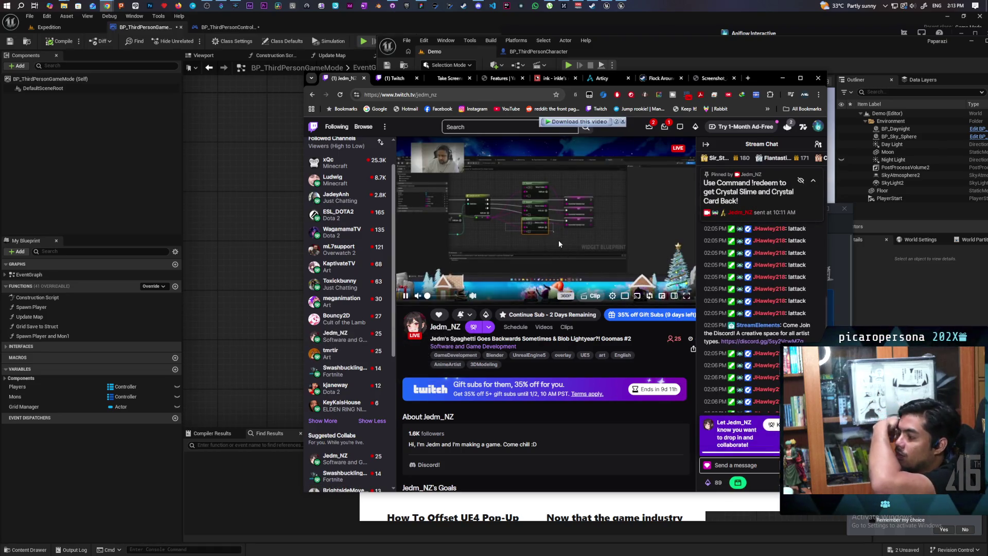
{"action": "left_click_drag", "start_coordinate": [432, 298], "coordinate": [438, 296]}
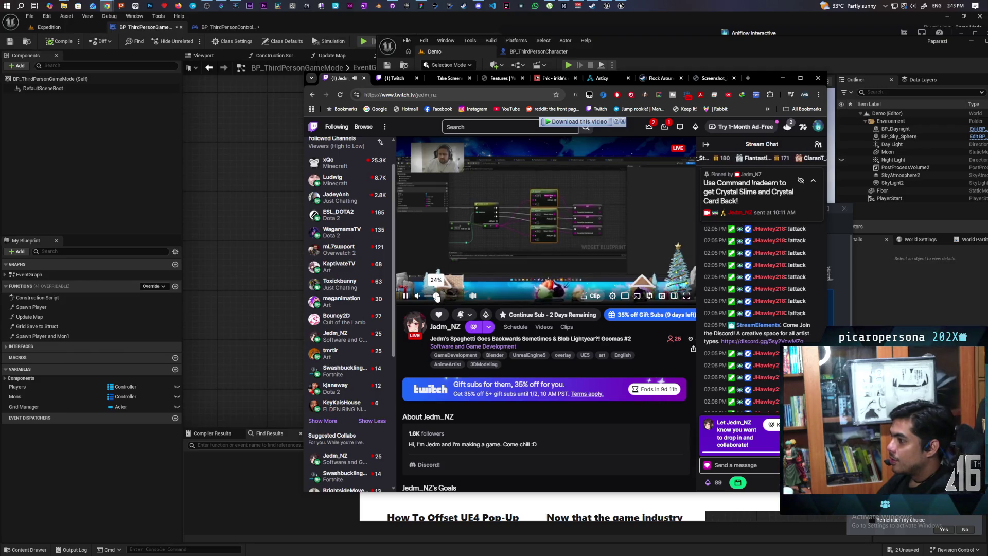
{"action": "left_click_drag", "start_coordinate": [438, 296], "coordinate": [435, 297]}
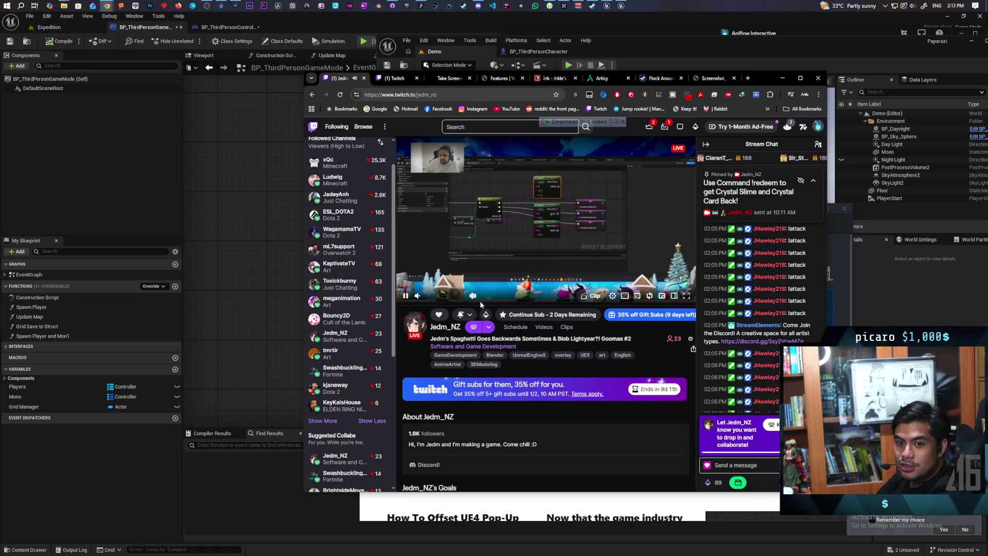
{"action": "mouse_move", "coordinate": [417, 301]}
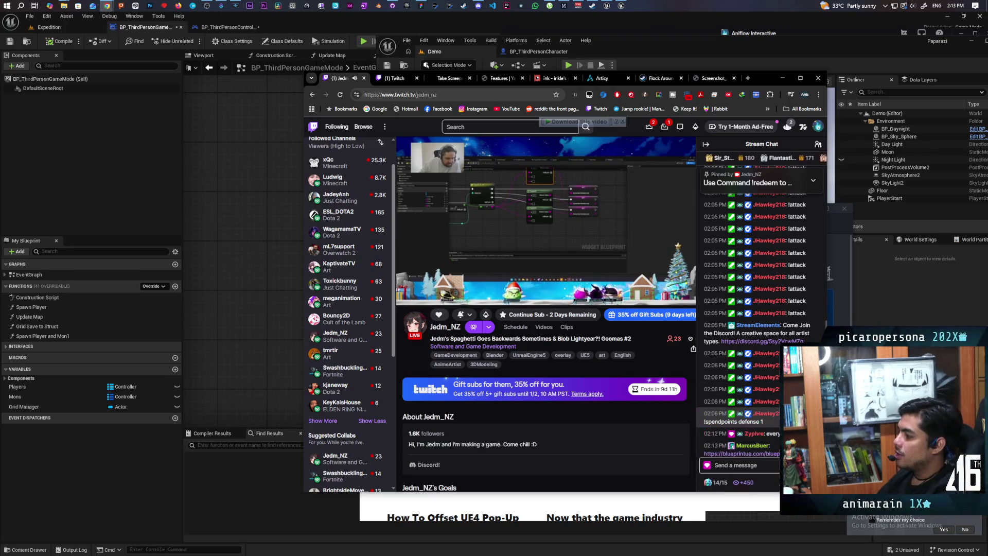
{"action": "mouse_move", "coordinate": [581, 299]}
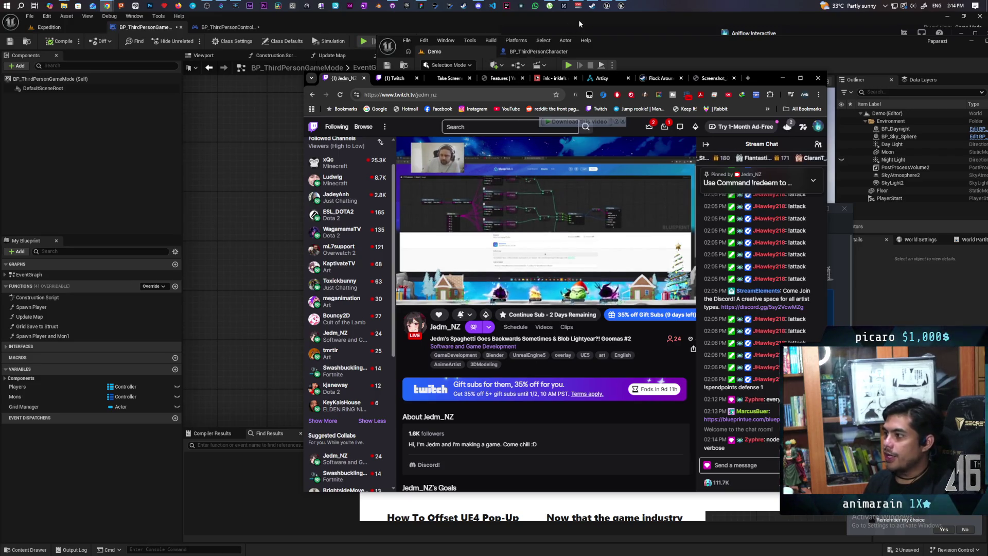
Check the Twitch notifications, then open the channel-points rewards panel
{"action": "left_click", "coordinate": [665, 127]}
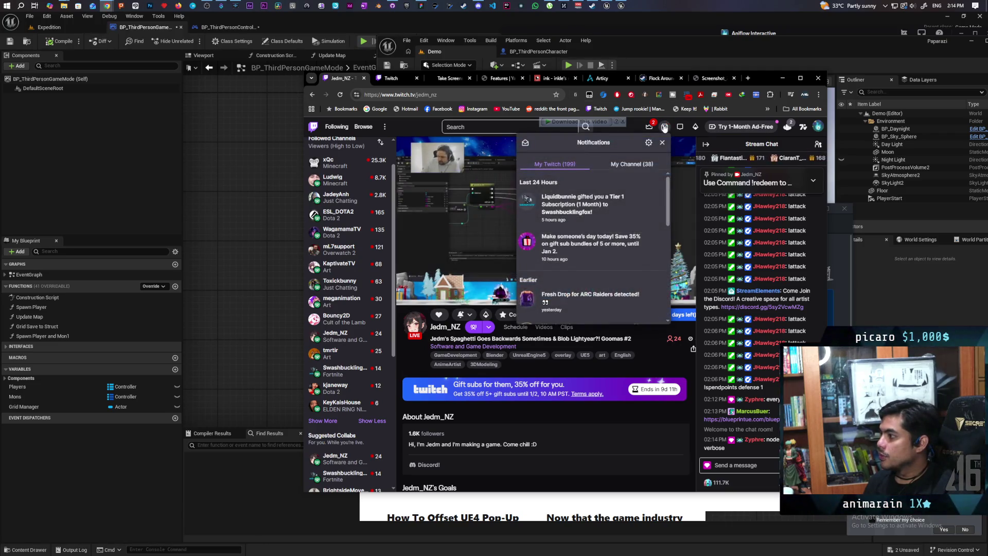
{"action": "left_click", "coordinate": [664, 127]}
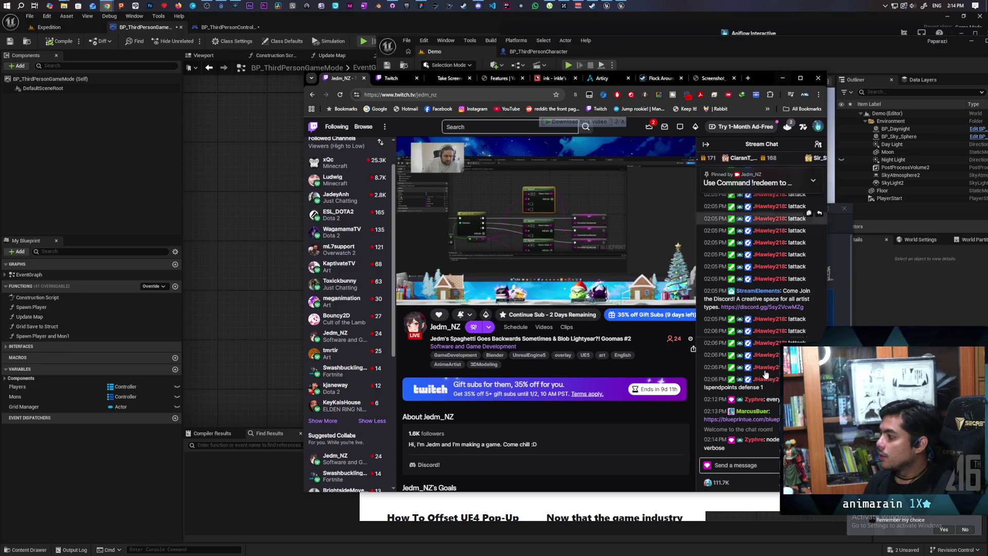
{"action": "left_click", "coordinate": [721, 486]}
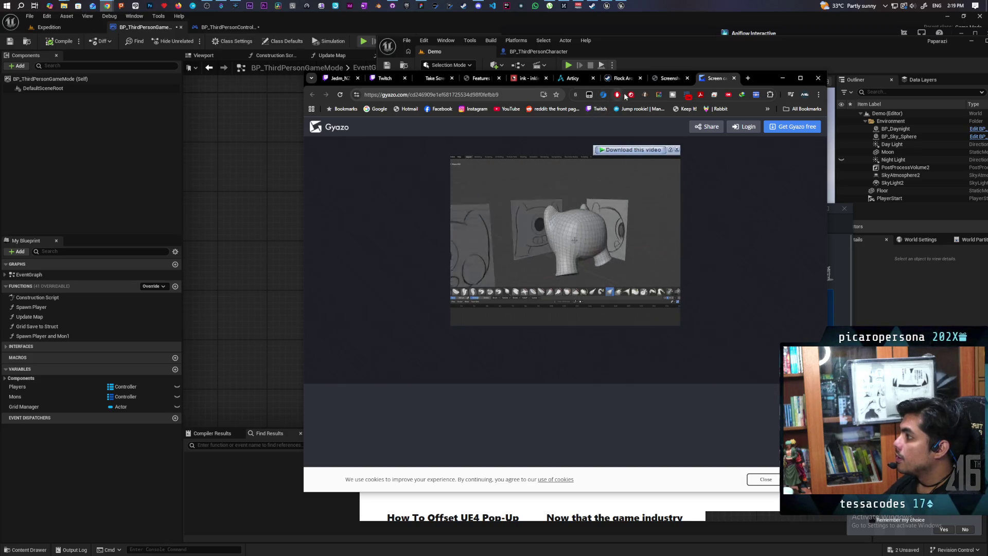
View the unavailable Discord attachment tab, dismiss the Mazii translation popup, and bring Discord forward
{"action": "left_click", "coordinate": [669, 79]}
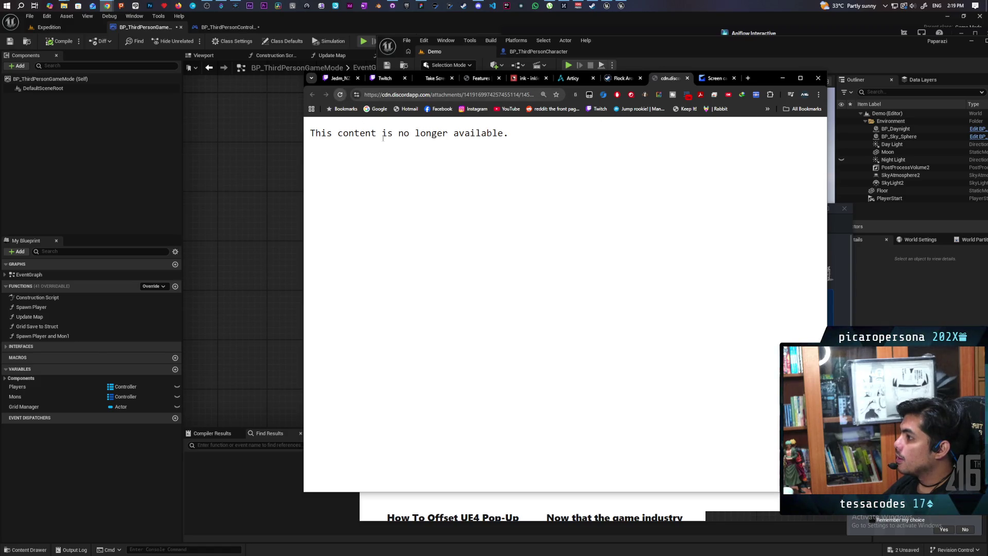
{"action": "double_click", "coordinate": [406, 133]}
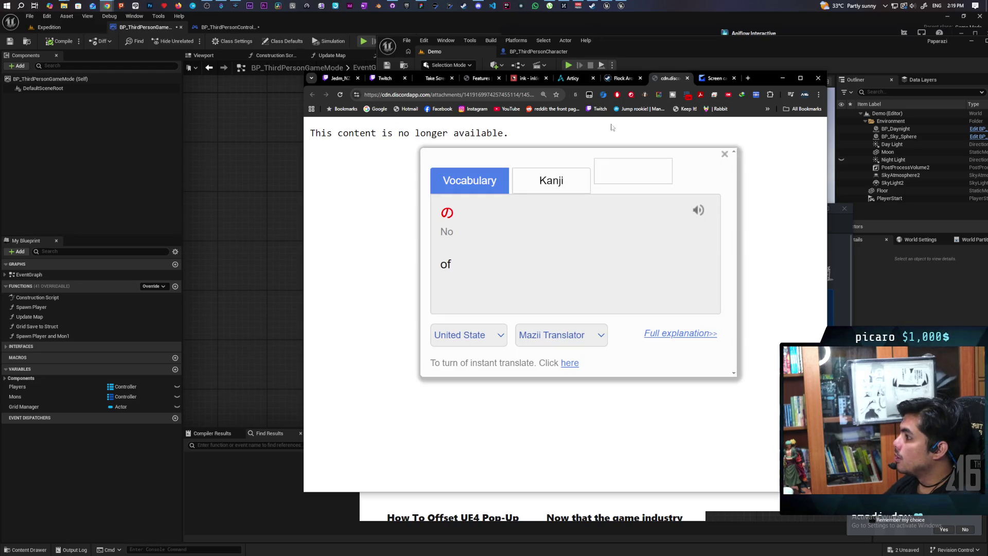
{"action": "left_click", "coordinate": [724, 154]}
{"action": "left_click", "coordinate": [478, 5]}
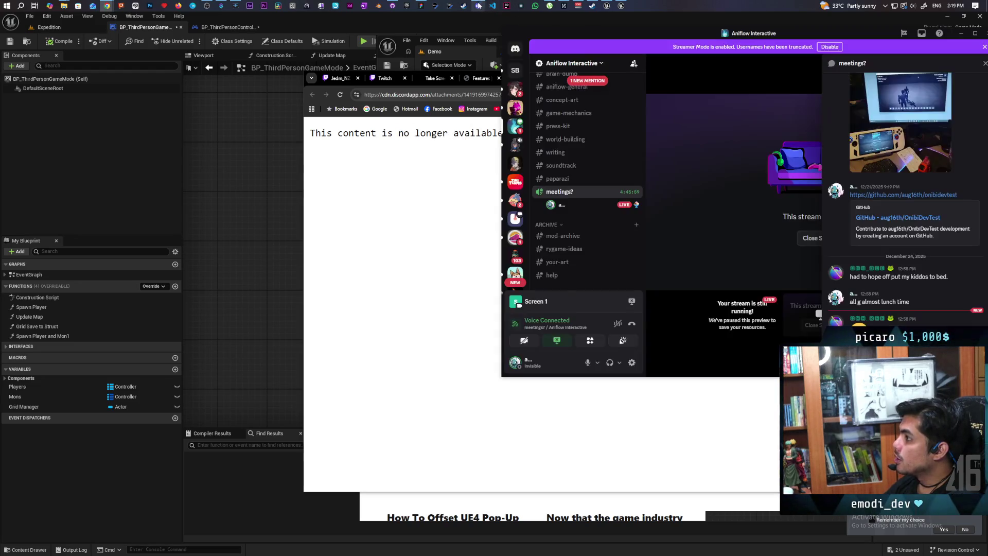
Open the friend's direct message and enlarge the character sketch, zoomed on the tall stacked character
{"action": "left_click", "coordinate": [515, 50]}
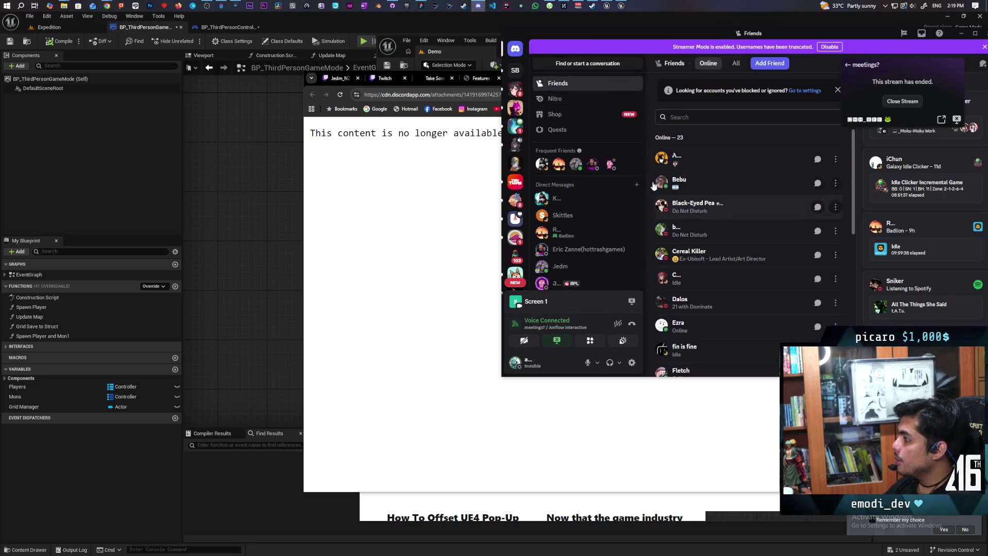
{"action": "left_click", "coordinate": [611, 219]}
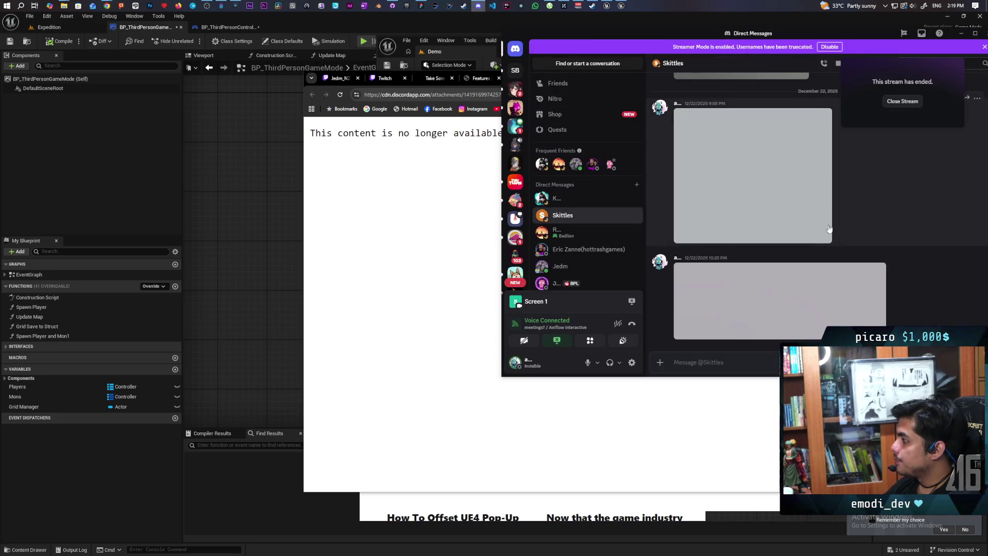
{"action": "left_click", "coordinate": [777, 192]}
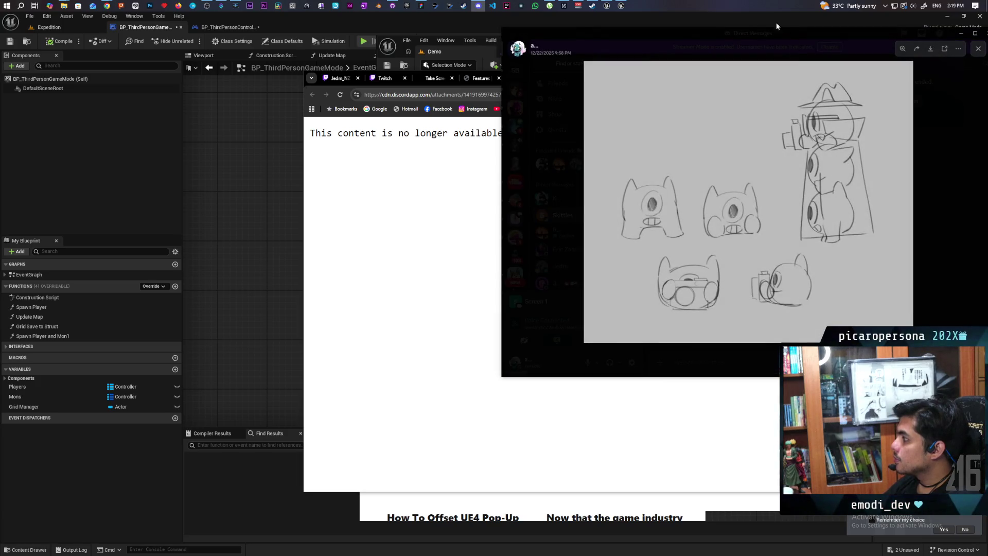
{"action": "left_click_drag", "start_coordinate": [756, 33], "coordinate": [565, 63]}
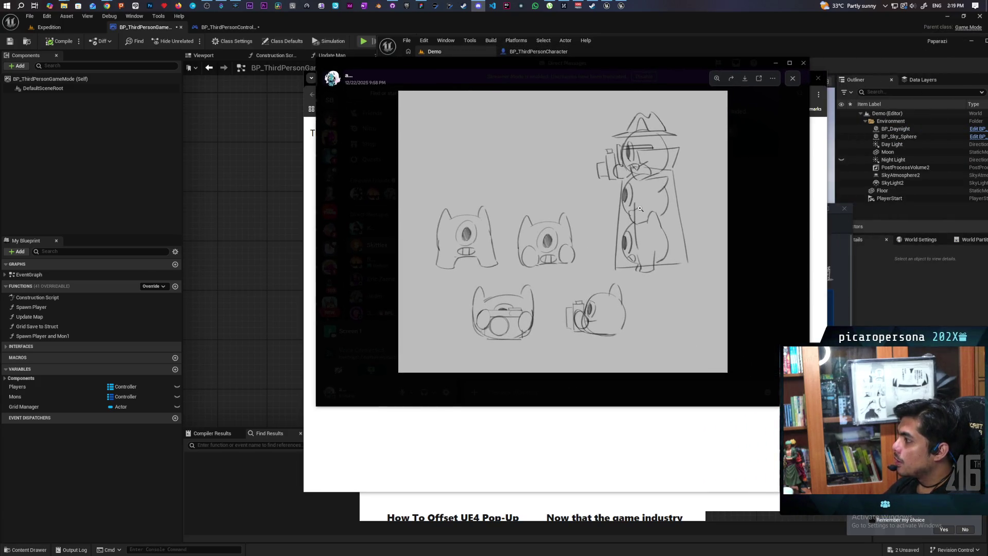
{"action": "left_click", "coordinate": [640, 208]}
{"action": "mouse_move", "coordinate": [640, 208]}
{"action": "left_mouse_down"}
{"action": "mouse_move", "coordinate": [624, 268]}
{"action": "mouse_move", "coordinate": [600, 258]}
{"action": "left_mouse_up"}
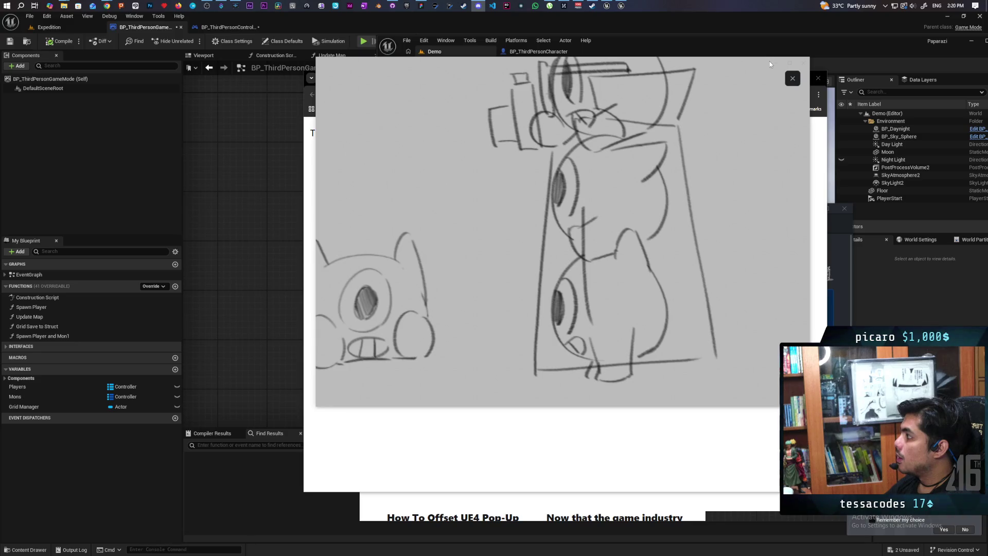
{"action": "mouse_move", "coordinate": [640, 70]}
{"action": "left_mouse_down"}
{"action": "mouse_move", "coordinate": [641, 87]}
{"action": "mouse_move", "coordinate": [510, 92]}
{"action": "left_mouse_up"}
Place the Gyazo video beside the zoomed sketch and reload it to replay the clip
{"action": "left_click", "coordinate": [740, 77]}
{"action": "left_click_drag", "start_coordinate": [740, 78], "coordinate": [886, 70]}
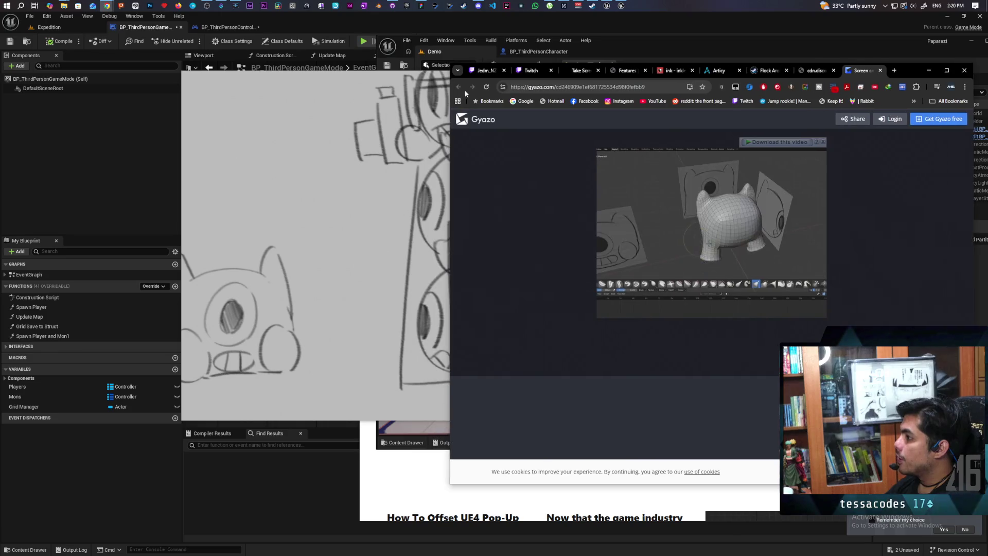
{"action": "left_click", "coordinate": [415, 196]}
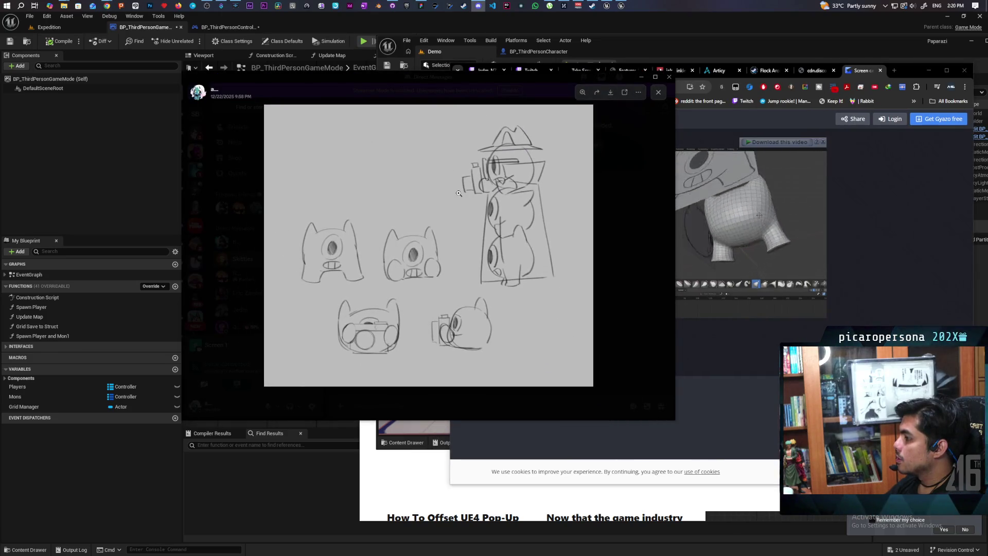
{"action": "left_click", "coordinate": [412, 299]}
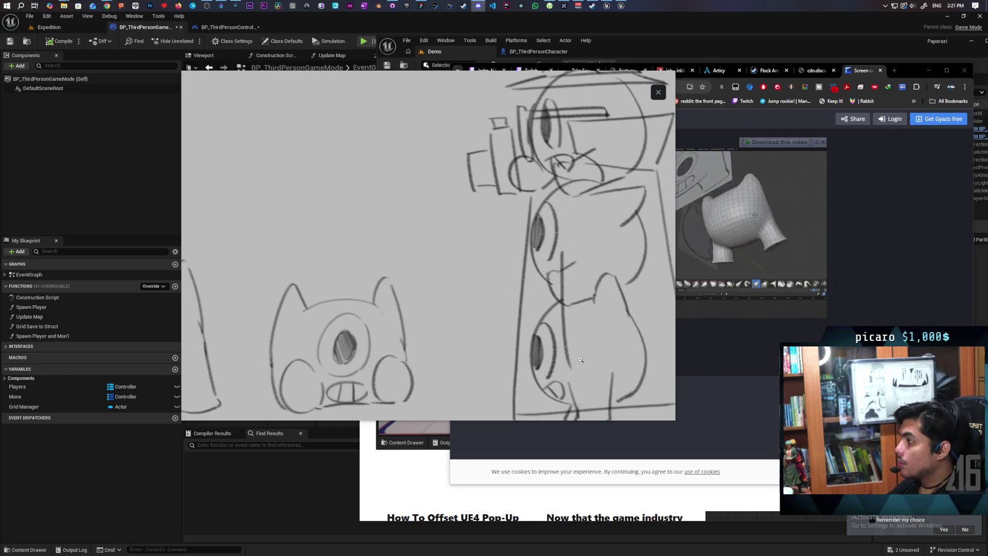
{"action": "left_click", "coordinate": [820, 226]}
{"action": "key", "text": "F5"}
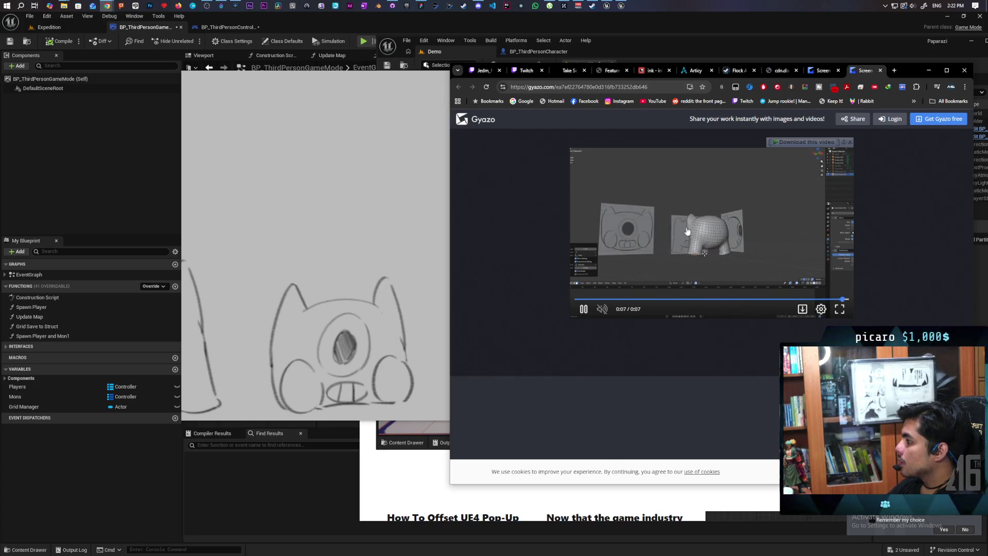
Switch to the previous Gyazo screen capture, then move on to the next one
{"action": "left_click", "coordinate": [821, 72]}
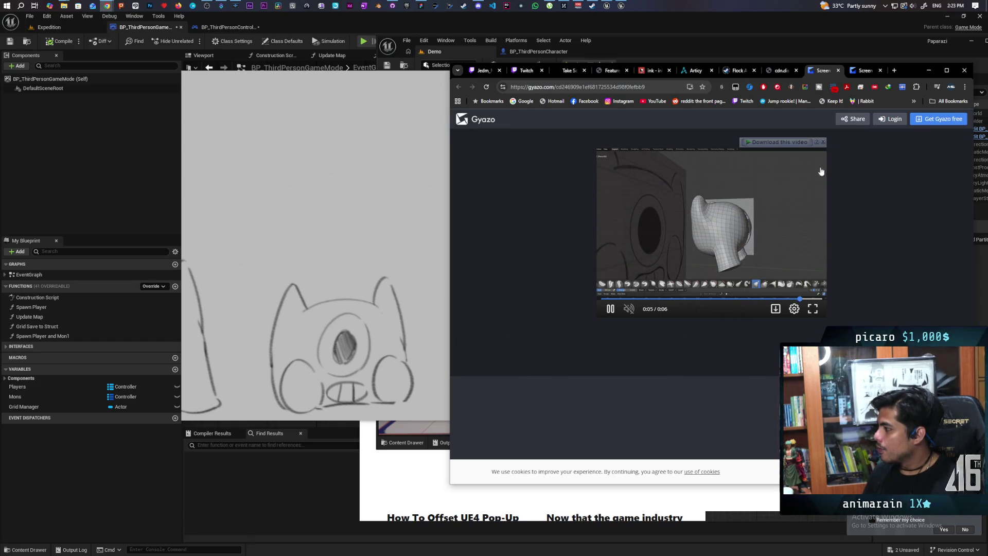
{"action": "key", "text": "ctrl+Tab"}
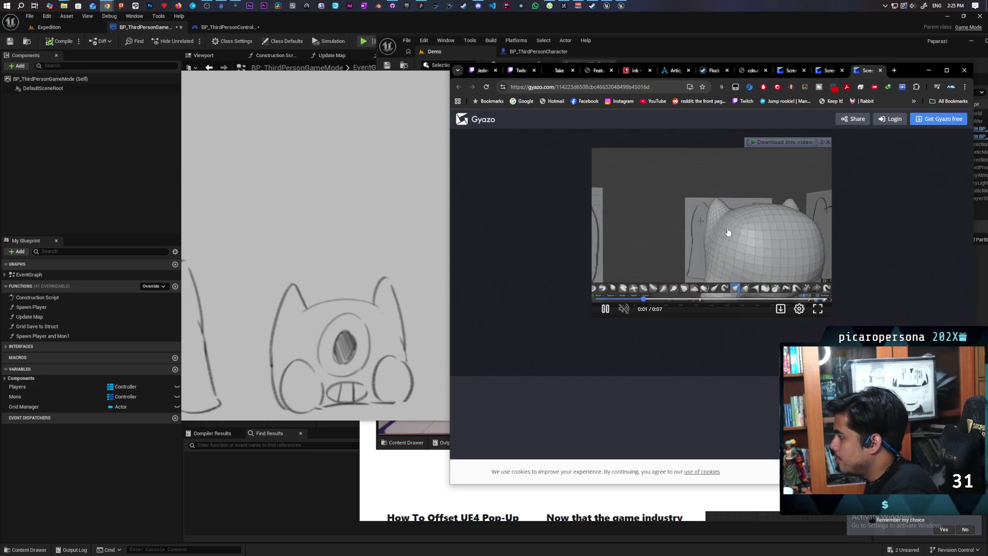
Replay Gyazo's seven-second clip of the sculpted cat-eared head next to the enlarged sketch
{"action": "mouse_move", "coordinate": [666, 228]}
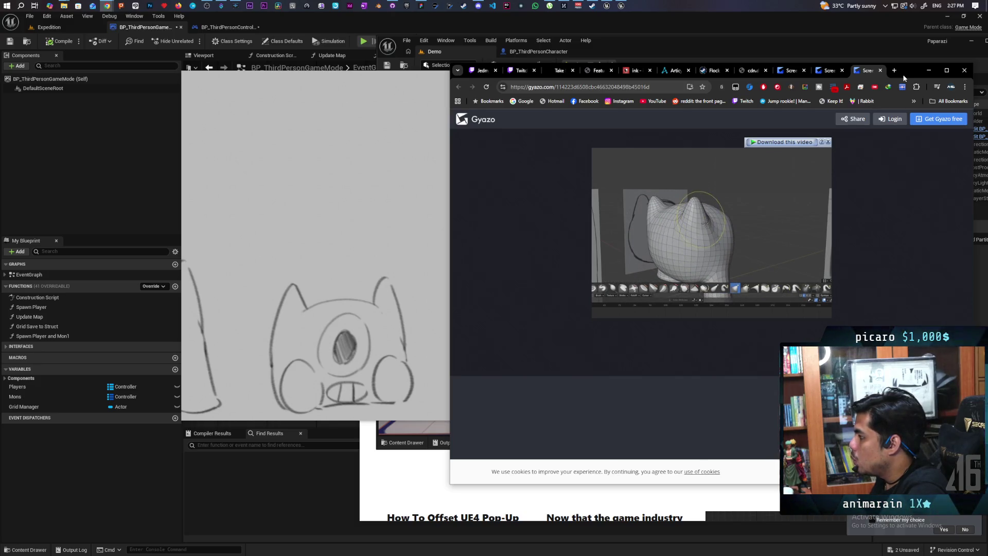
View the full one-eyed character sketch in Gyazo, then return to the Unreal level editor
{"action": "mouse_move", "coordinate": [744, 221]}
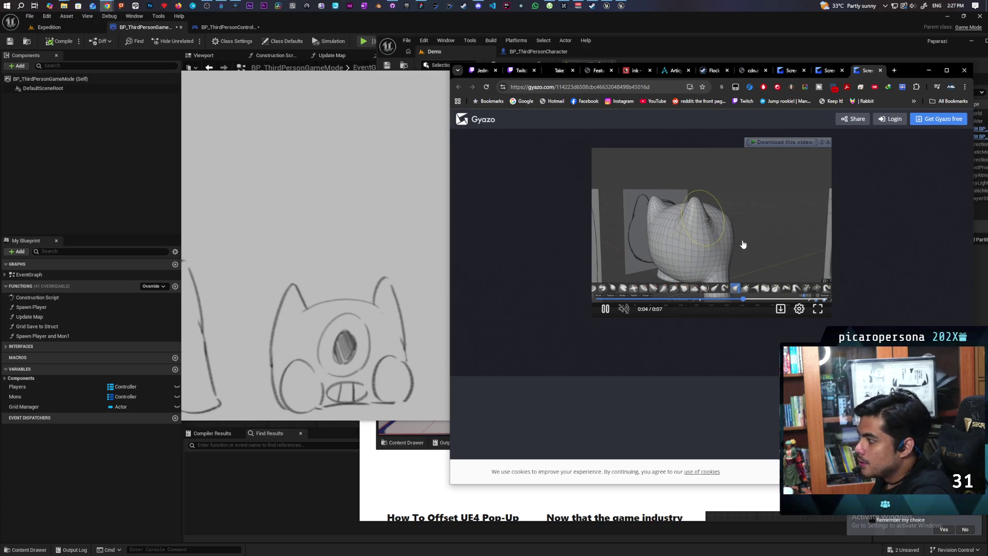
{"action": "left_click", "coordinate": [386, 79]}
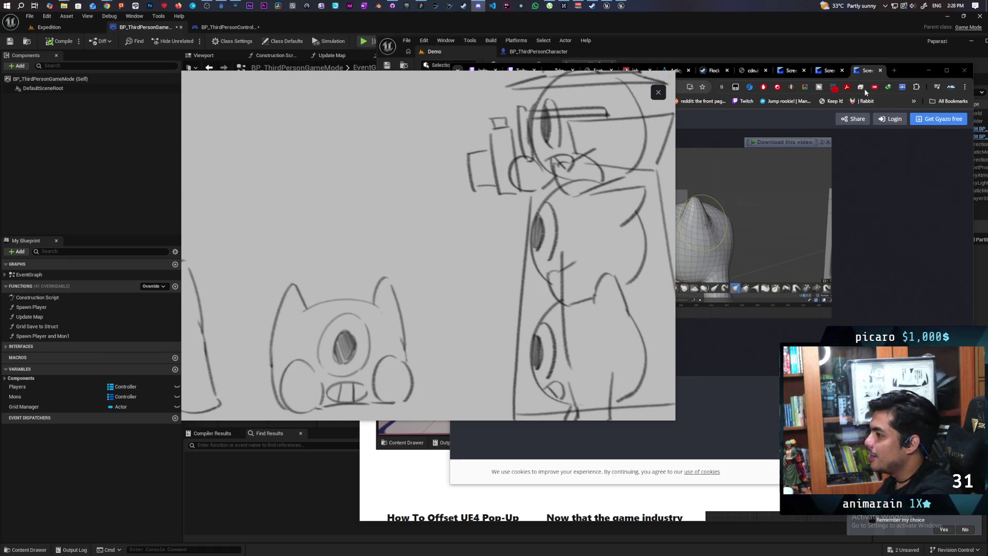
{"action": "left_click", "coordinate": [646, 47]}
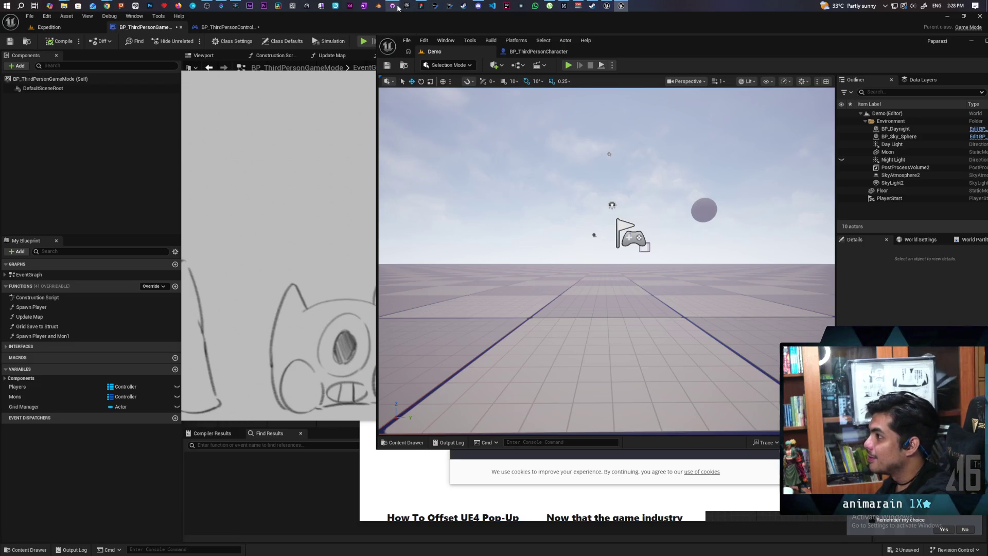
In GitHub Desktop, check the Paparazi repository list and the Prototyping branch's pull requests
{"action": "mouse_move", "coordinate": [398, 7]}
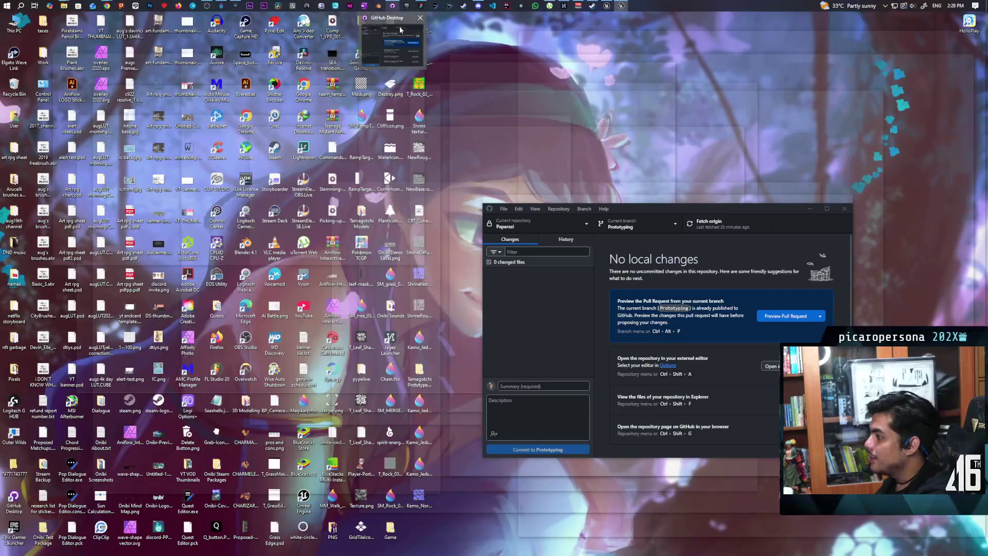
{"action": "left_click", "coordinate": [392, 44]}
{"action": "left_click", "coordinate": [580, 226]}
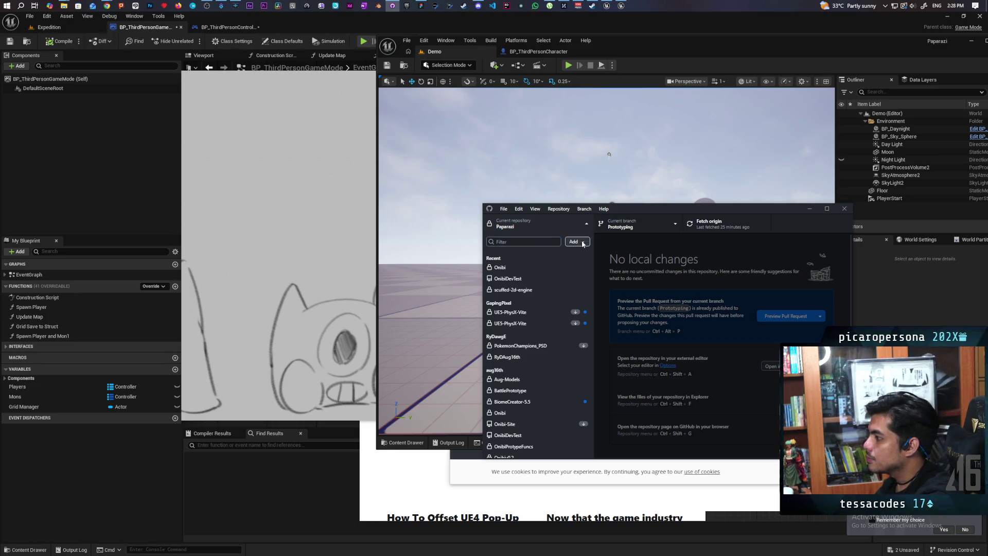
{"action": "left_click", "coordinate": [583, 244]}
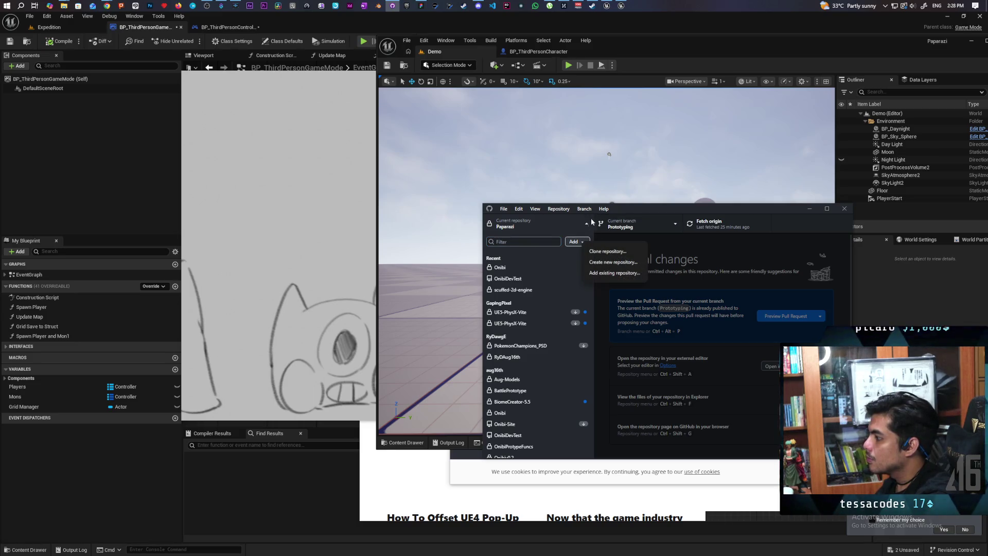
{"action": "left_click", "coordinate": [536, 228]}
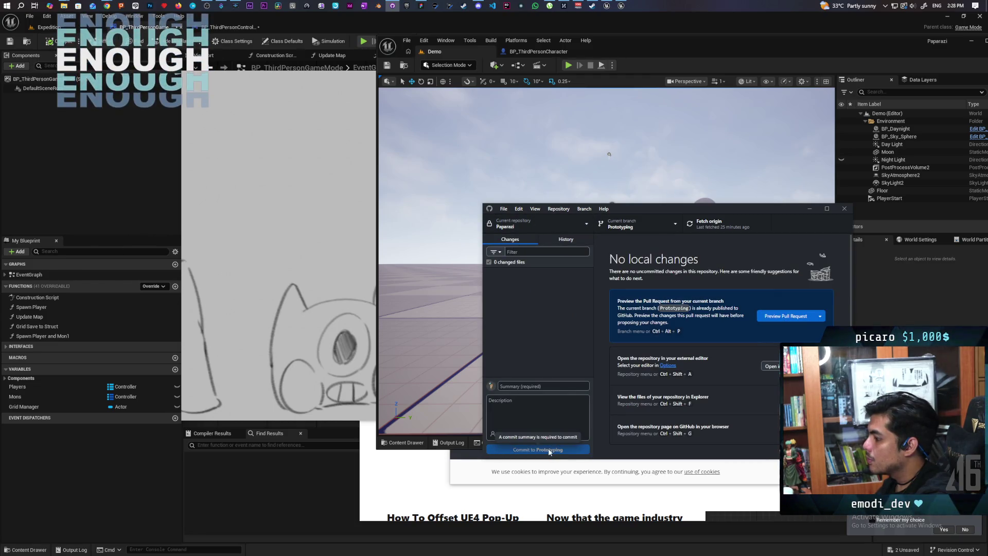
{"action": "left_click", "coordinate": [666, 222]}
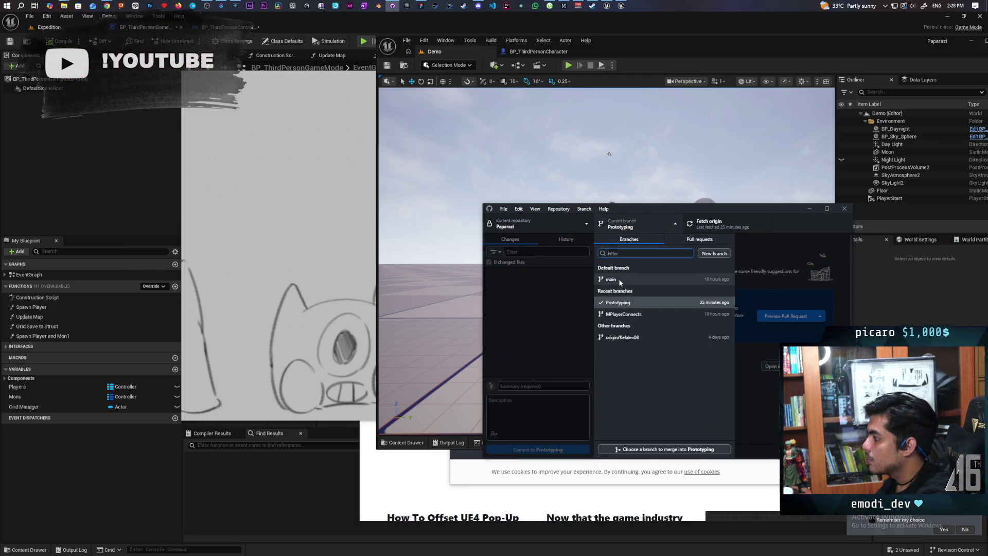
{"action": "left_click", "coordinate": [692, 240]}
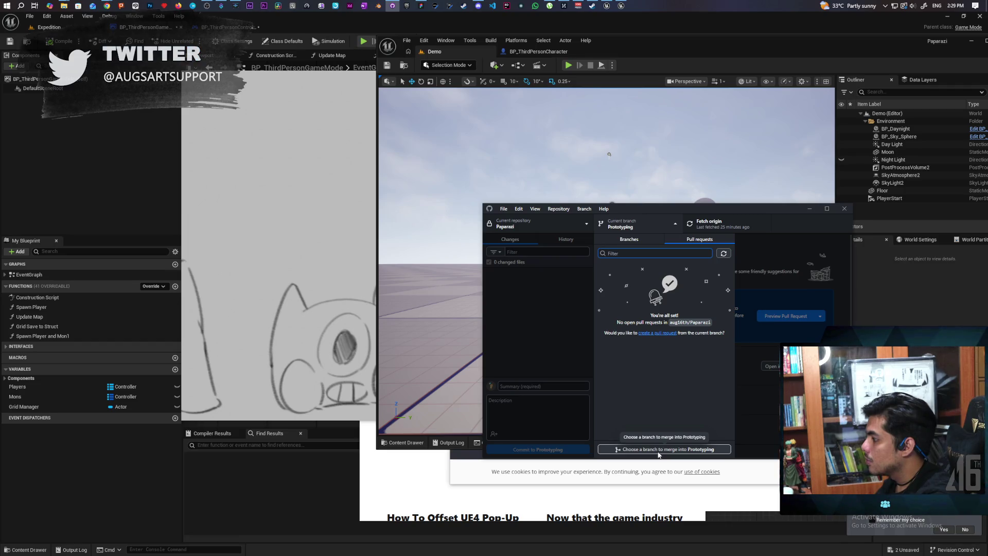
{"action": "left_click", "coordinate": [663, 333]}
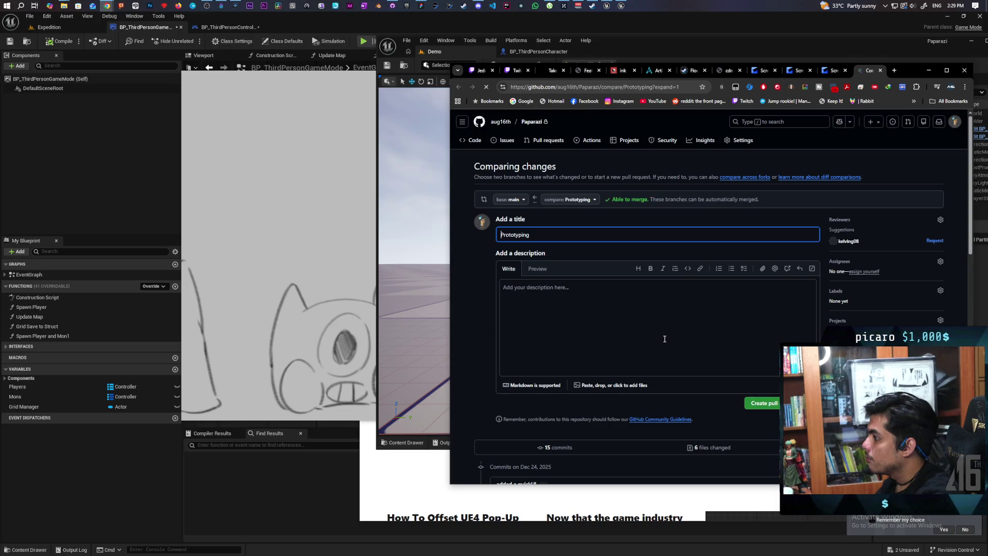
Describe the Prototyping pull request as 'Fixed Climbing logic' and submit it into main
{"action": "left_click", "coordinate": [606, 300]}
{"action": "type", "text": "Fixed"}
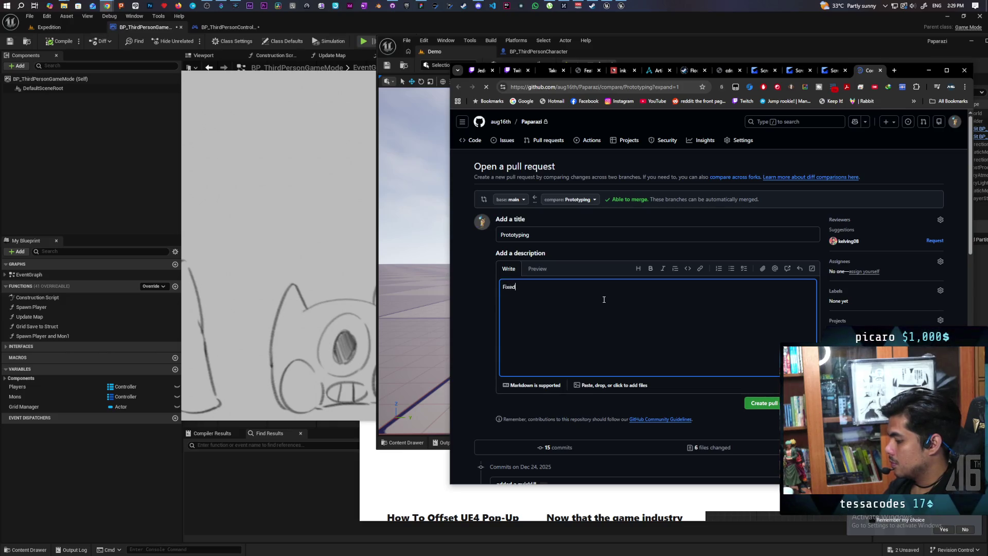
{"action": "type", "text": " CL"}
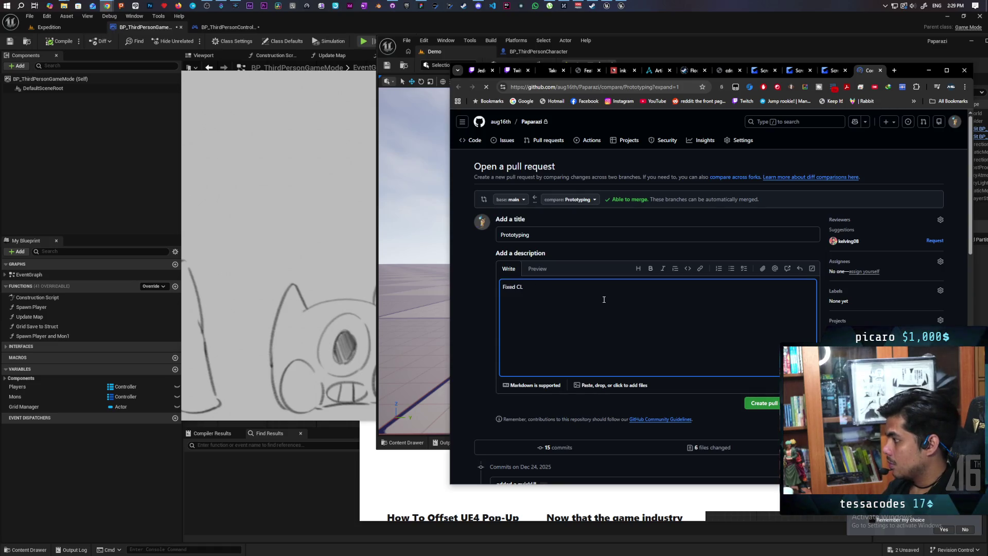
{"action": "type", "text": "lim"}
{"action": "type", "text": "gic"}
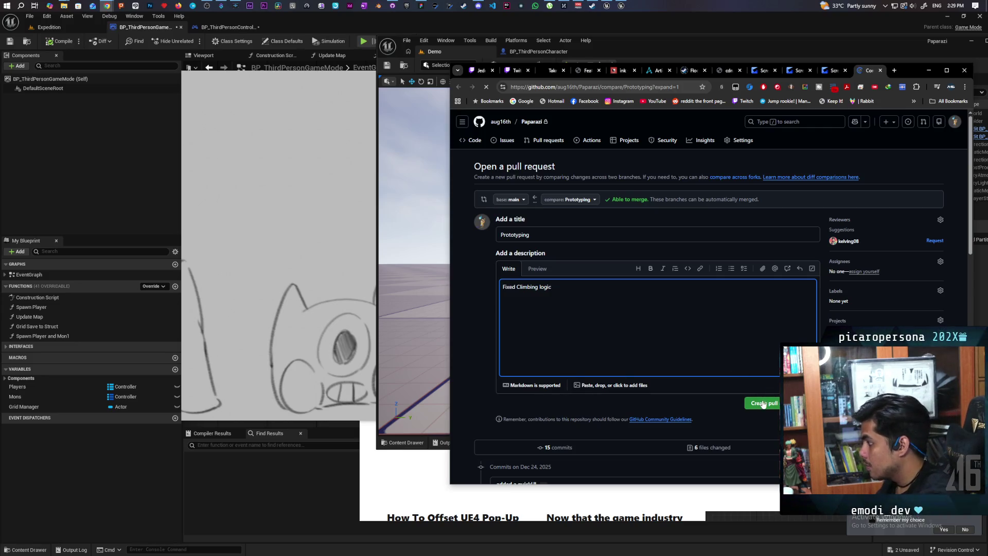
{"action": "left_click", "coordinate": [764, 405]}
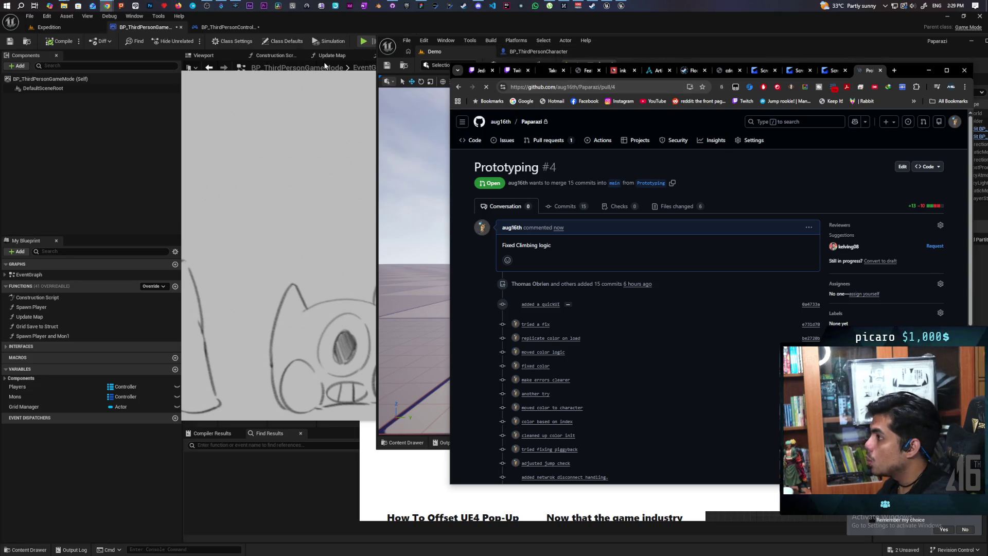
Switch the Paparazi repository in GitHub Desktop from Prototyping to the main branch
{"action": "left_click", "coordinate": [392, 7]}
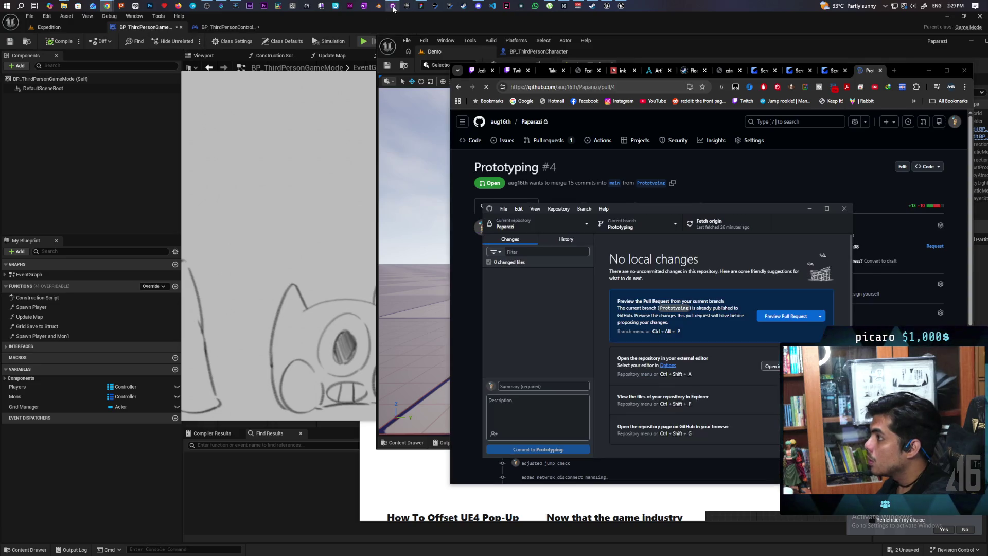
{"action": "left_click", "coordinate": [565, 221]}
{"action": "left_click", "coordinate": [634, 224]}
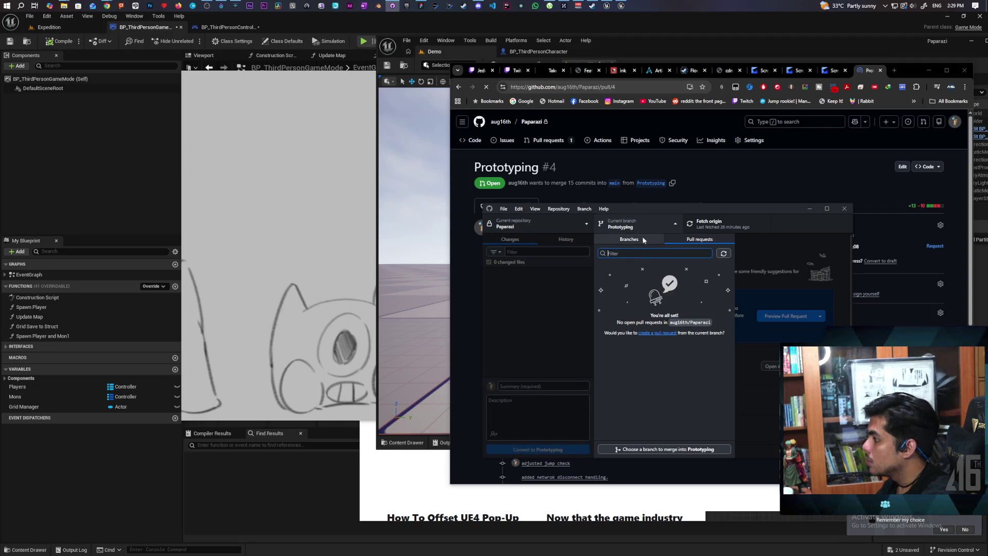
{"action": "left_click", "coordinate": [536, 222]}
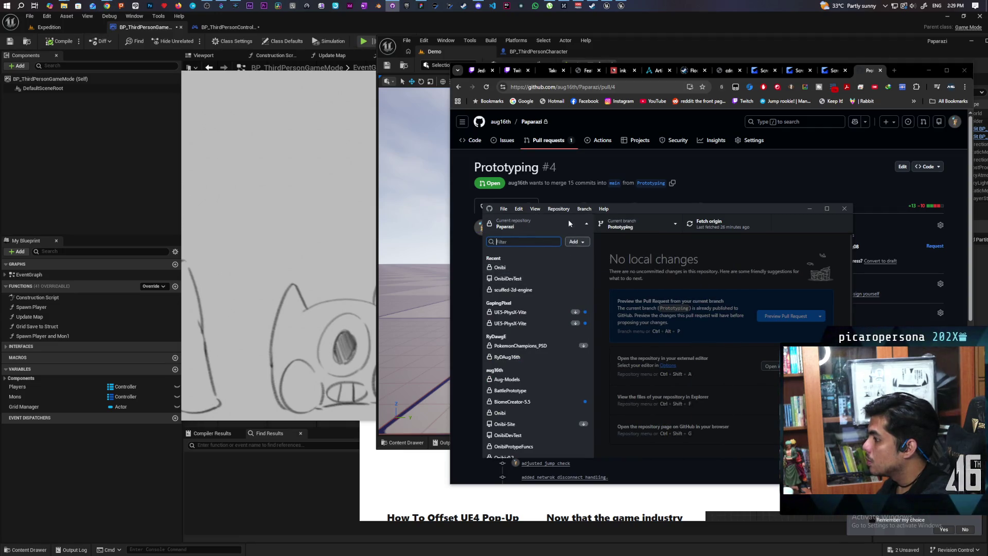
{"action": "left_click", "coordinate": [568, 220]}
{"action": "left_click", "coordinate": [615, 229]}
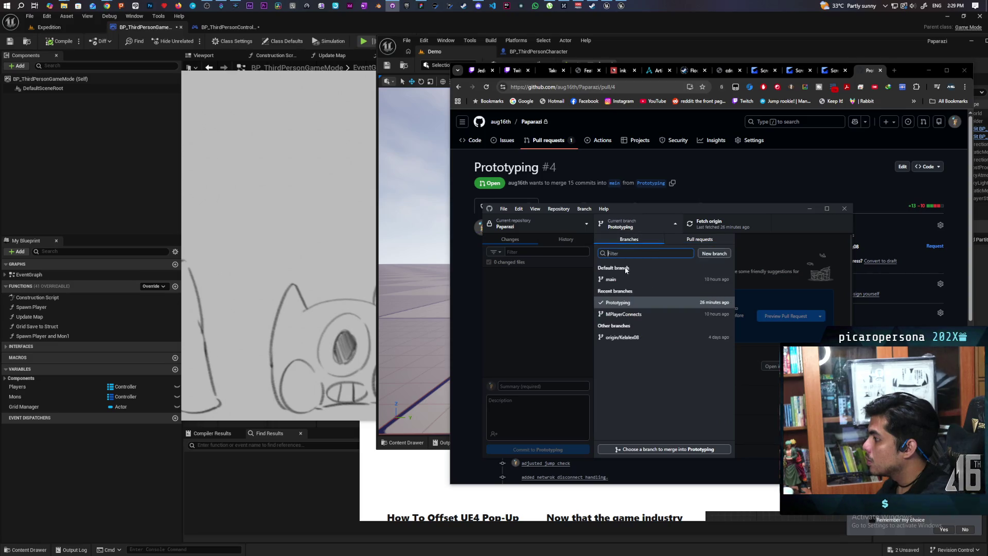
{"action": "left_click", "coordinate": [620, 283]}
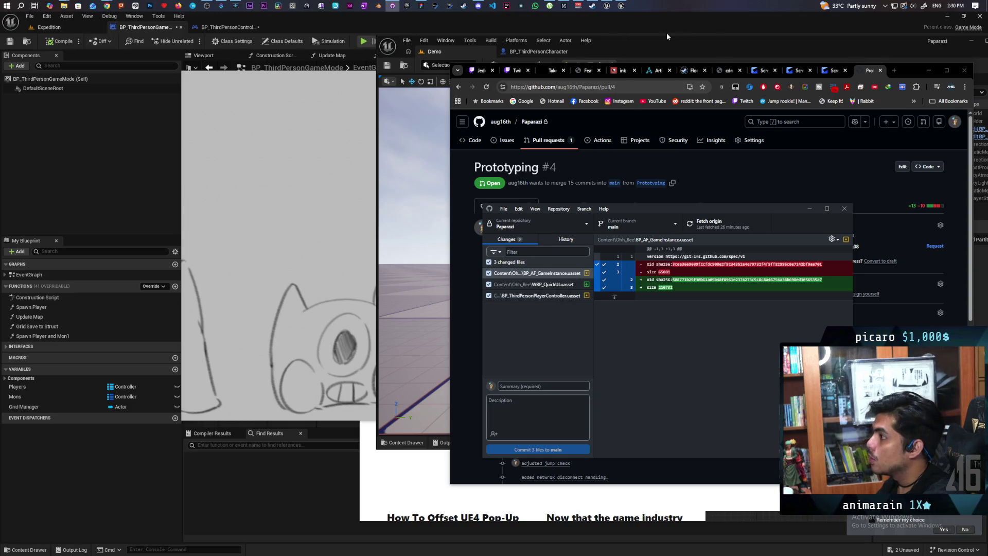
Move the Unreal level editor aside so GitHub Desktop sits in front
{"action": "left_click", "coordinate": [876, 39]}
{"action": "left_click_drag", "start_coordinate": [876, 38], "coordinate": [756, 30]}
{"action": "left_click", "coordinate": [636, 451]}
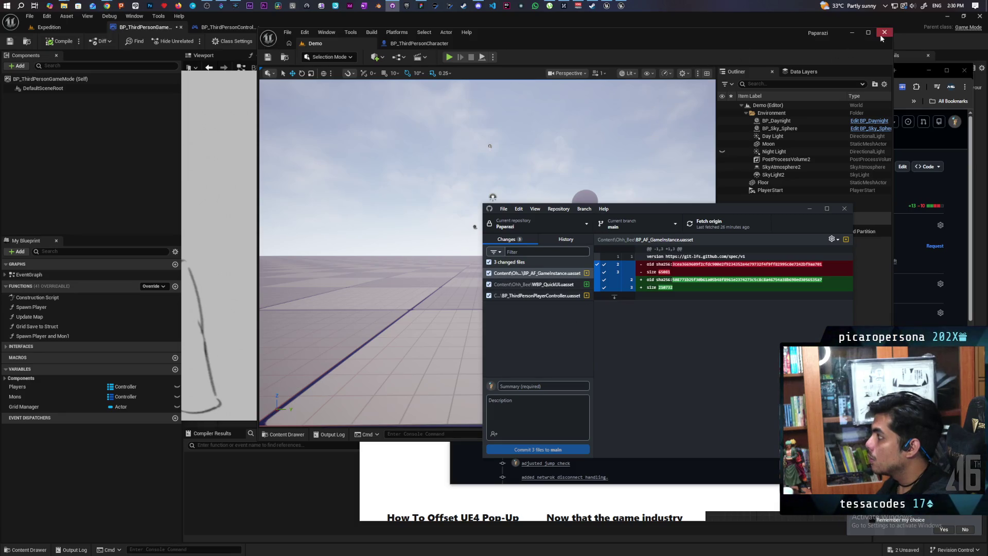
Try merging Prototyping into main with local changes stashed, then dismiss the merge error
{"action": "left_click", "coordinate": [636, 224]}
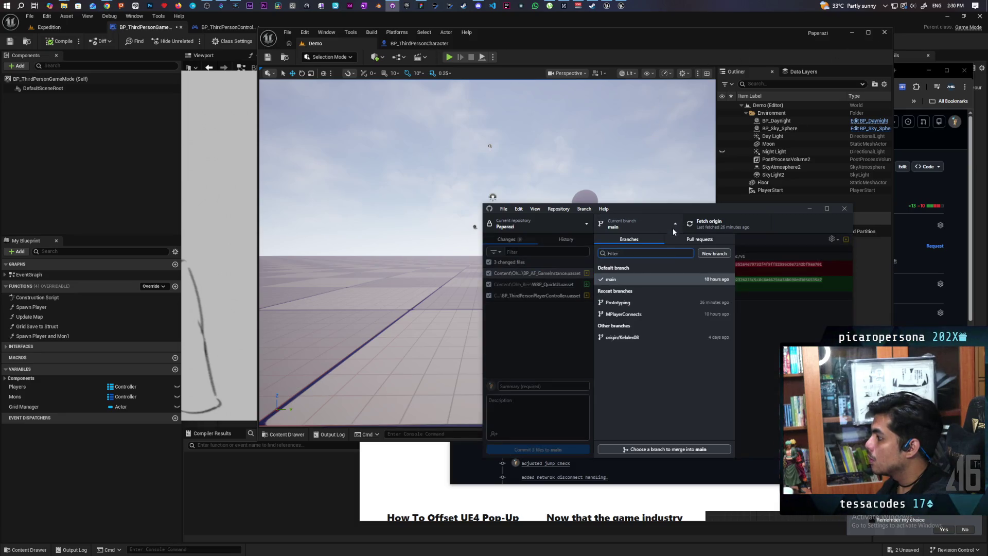
{"action": "left_click", "coordinate": [664, 450]}
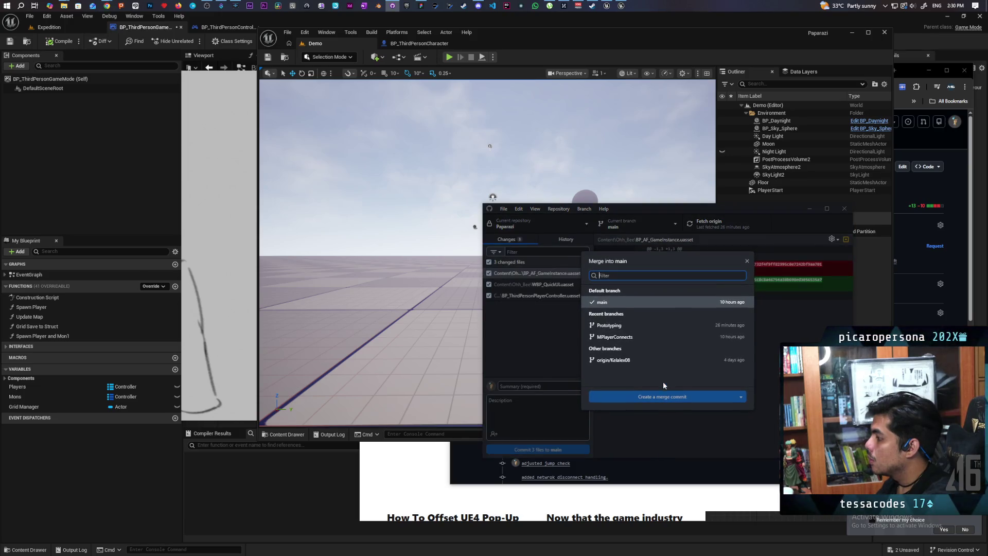
{"action": "left_click", "coordinate": [746, 261]}
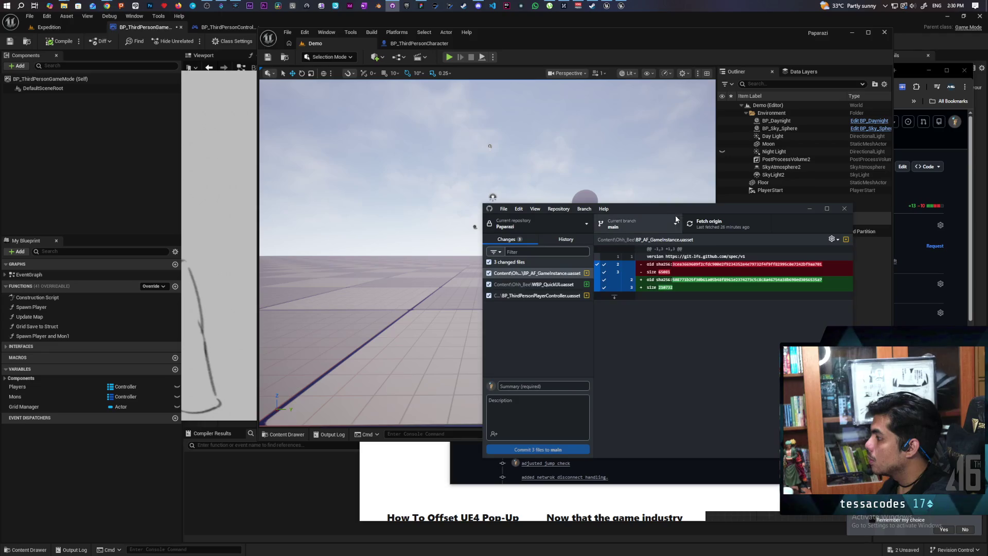
{"action": "left_click", "coordinate": [676, 221]}
{"action": "left_click", "coordinate": [700, 240]}
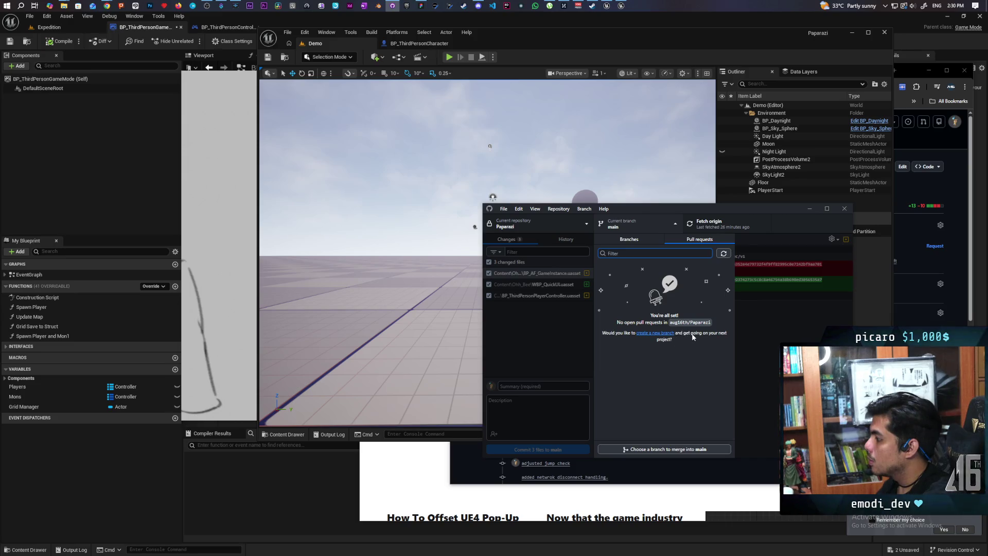
{"action": "left_click", "coordinate": [669, 448]}
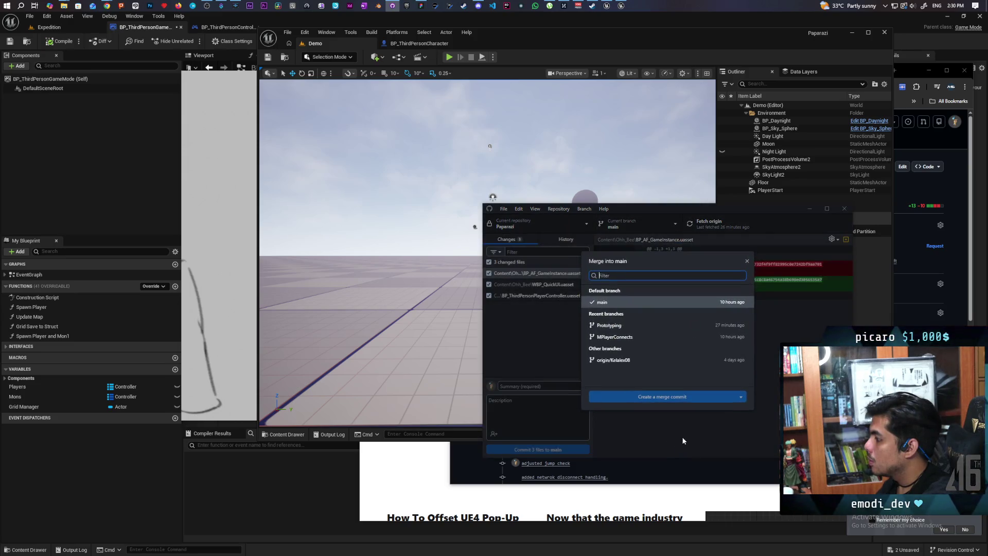
{"action": "left_click", "coordinate": [653, 326]}
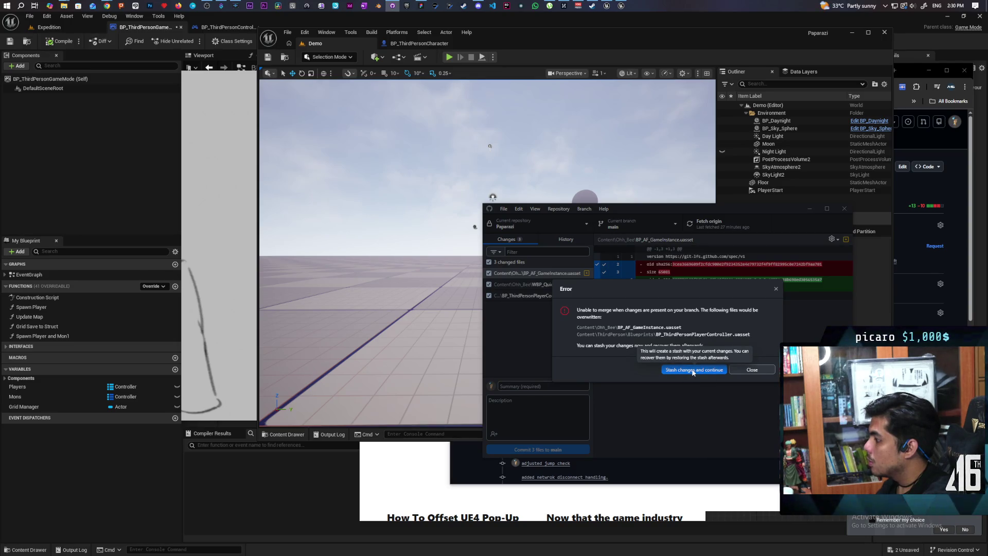
{"action": "left_click", "coordinate": [703, 370]}
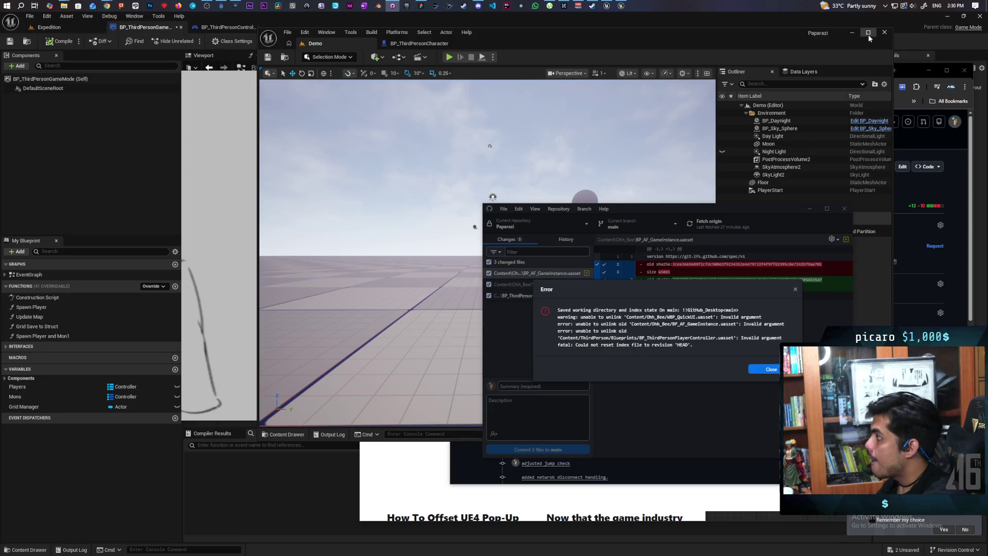
{"action": "left_click", "coordinate": [886, 33]}
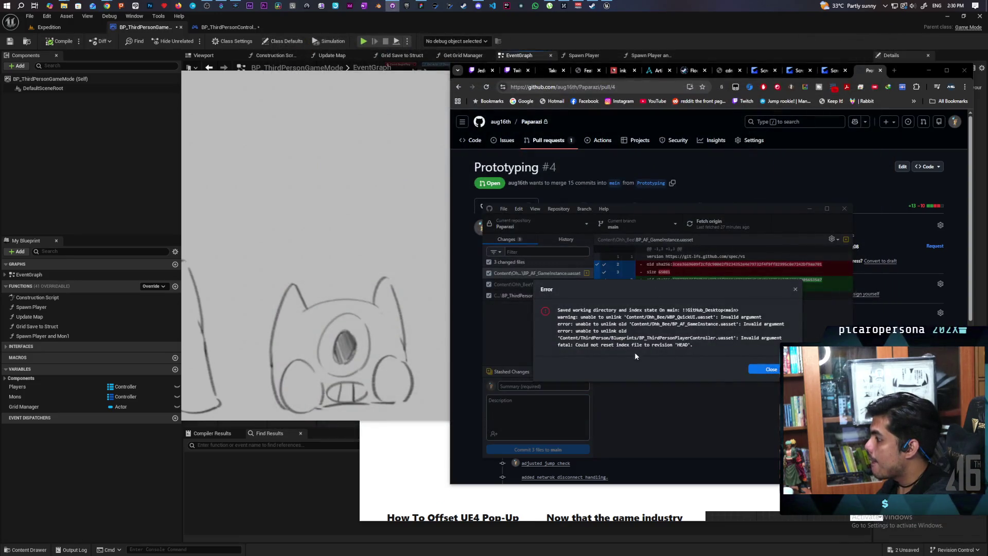
{"action": "left_click", "coordinate": [755, 371]}
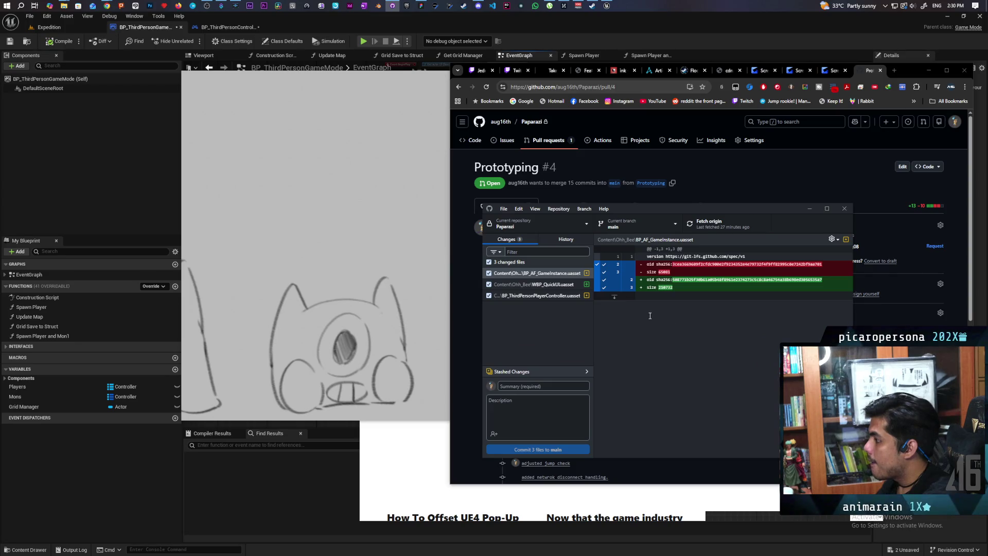
Discard all 3 local changes on main and throw away the stashed copy
{"action": "right_click", "coordinate": [514, 263]}
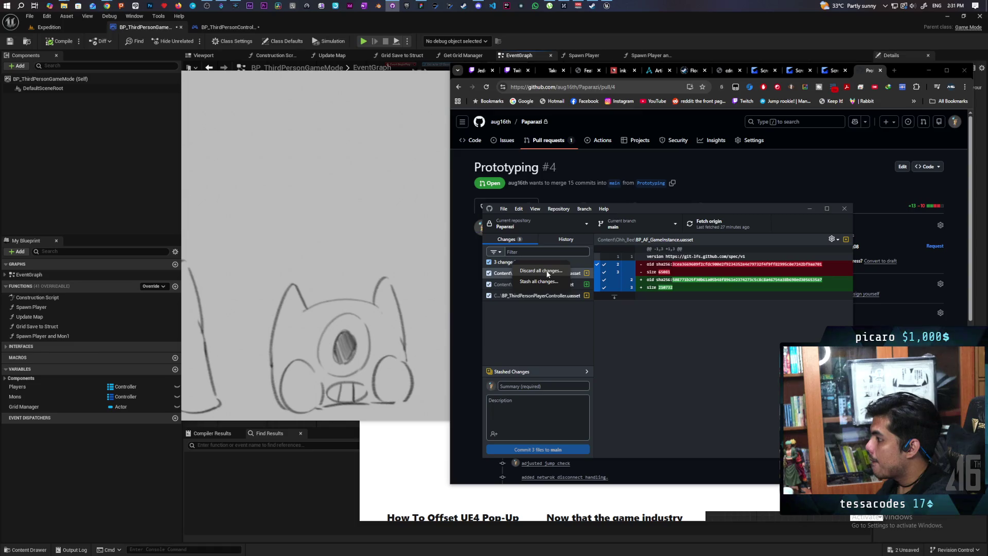
{"action": "left_click", "coordinate": [541, 271]}
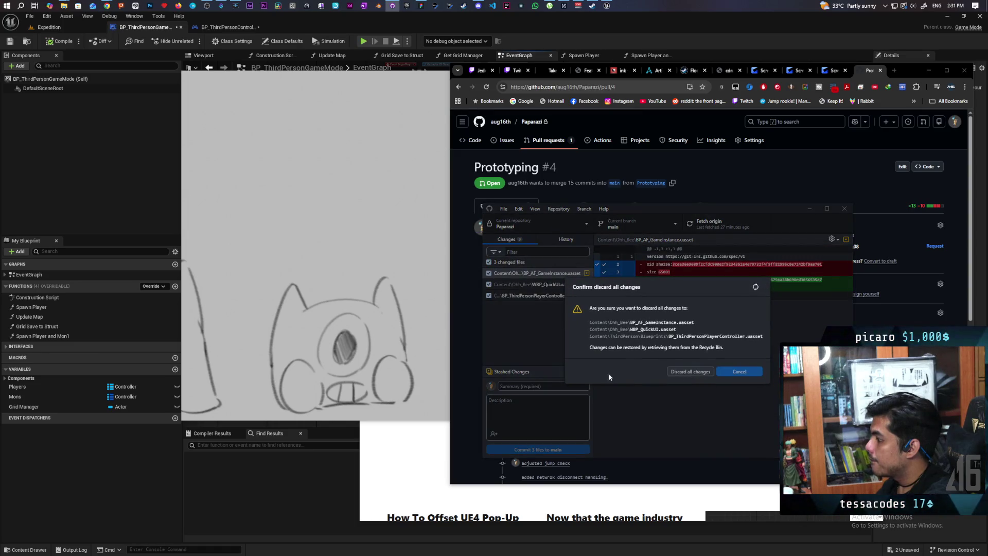
{"action": "key", "text": "Return"}
{"action": "left_click", "coordinate": [547, 370]}
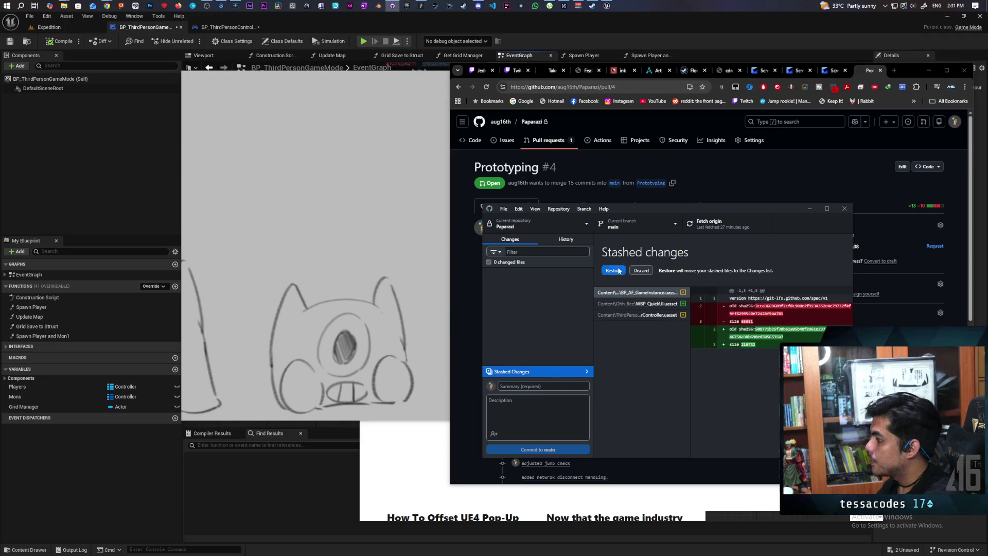
{"action": "left_click", "coordinate": [636, 271]}
{"action": "left_click", "coordinate": [666, 358]}
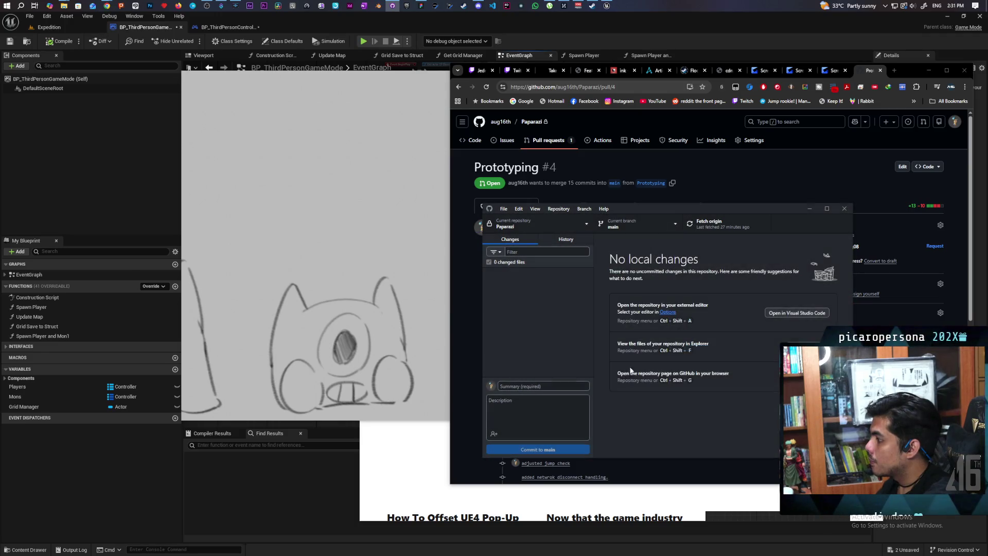
{"action": "left_click", "coordinate": [646, 224]}
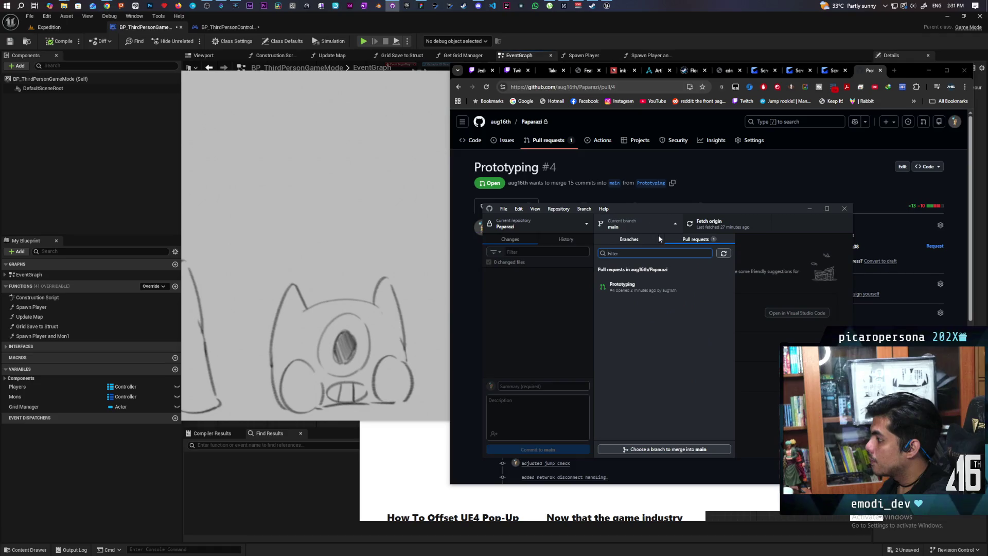
Check out the Prototyping pull request #4 branch in GitHub Desktop
{"action": "left_click", "coordinate": [646, 291]}
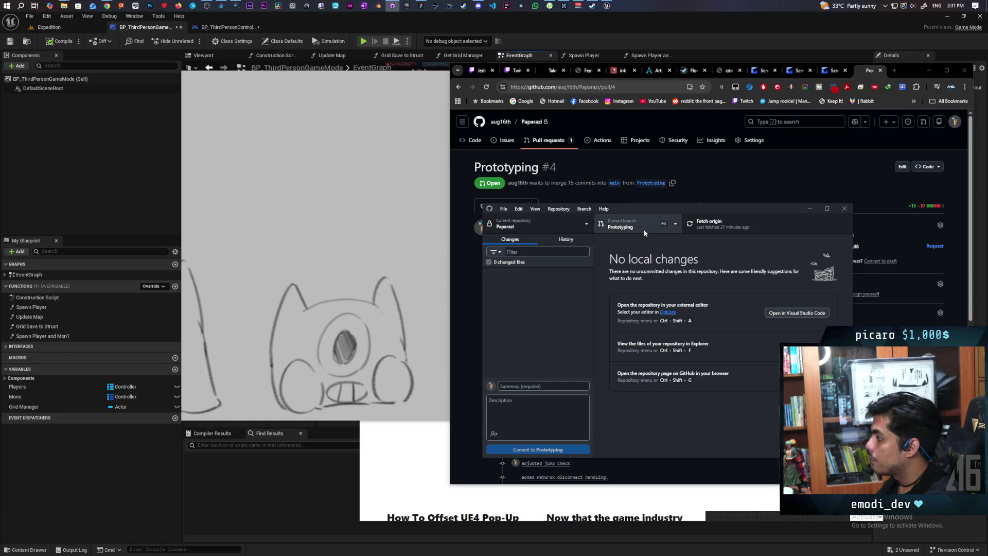
{"action": "left_click", "coordinate": [663, 227]}
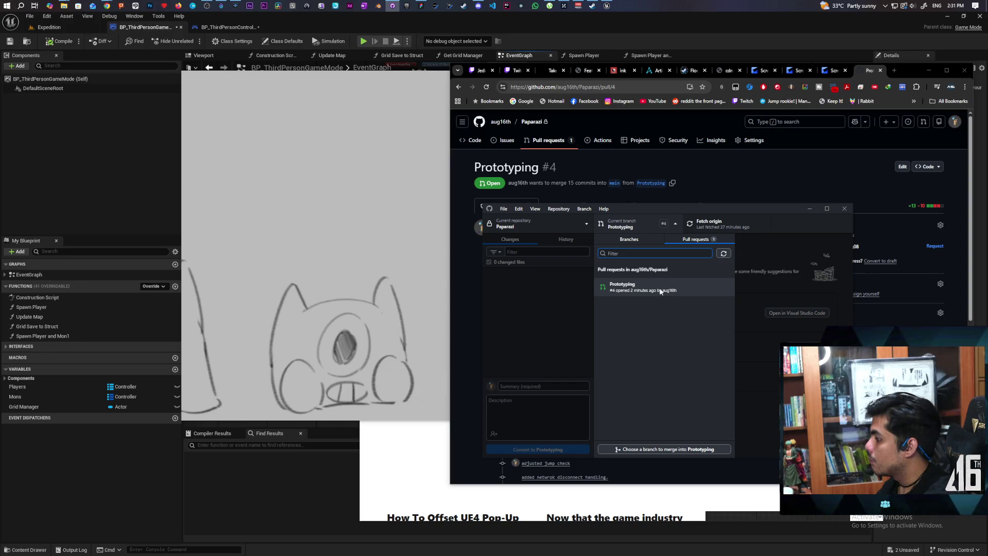
{"action": "left_click", "coordinate": [692, 241]}
{"action": "left_click", "coordinate": [648, 243]}
{"action": "left_click", "coordinate": [690, 243]}
{"action": "left_click", "coordinate": [642, 290]}
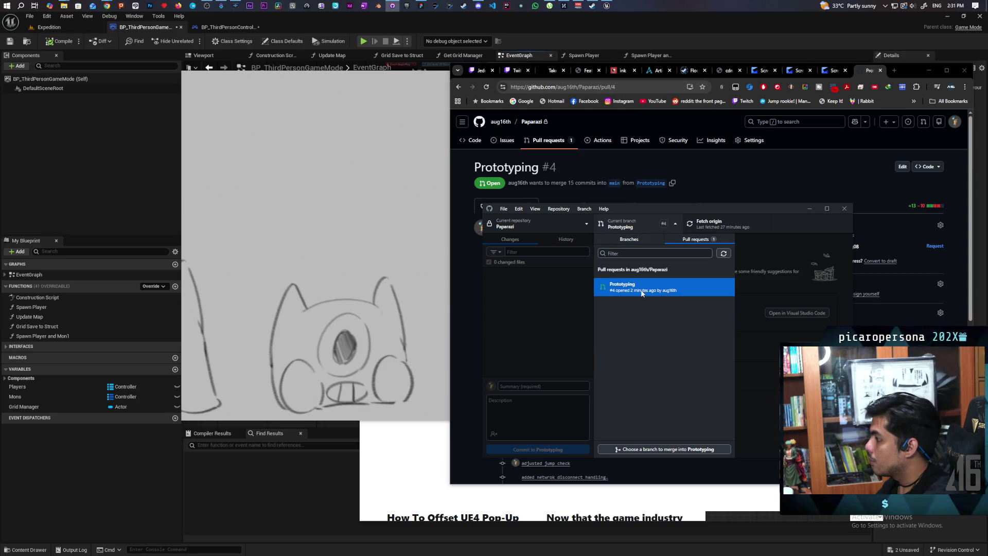
Cancel the merge into Prototyping and switch back to the main branch
{"action": "left_click", "coordinate": [657, 227]}
{"action": "left_click", "coordinate": [652, 450]}
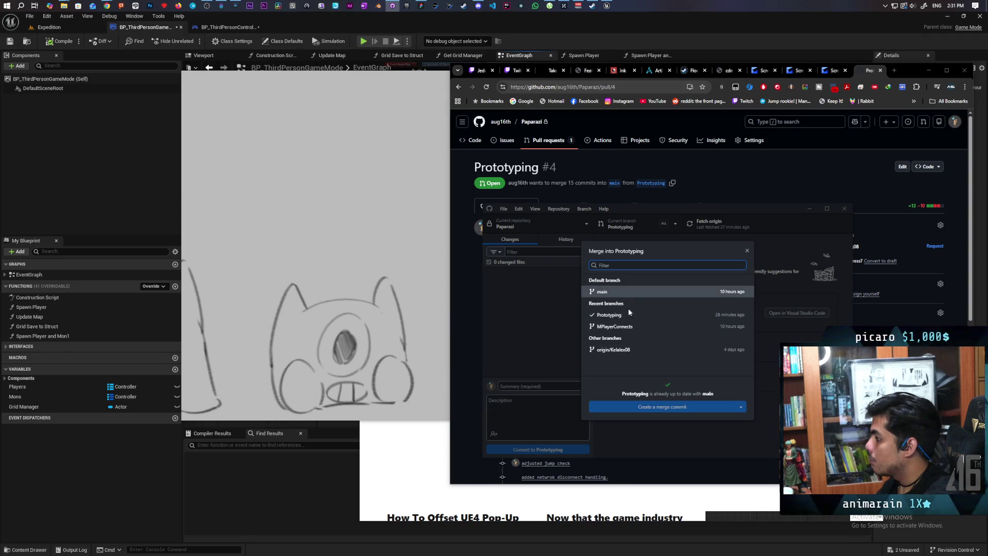
{"action": "left_click", "coordinate": [747, 251]}
{"action": "left_click", "coordinate": [662, 226]}
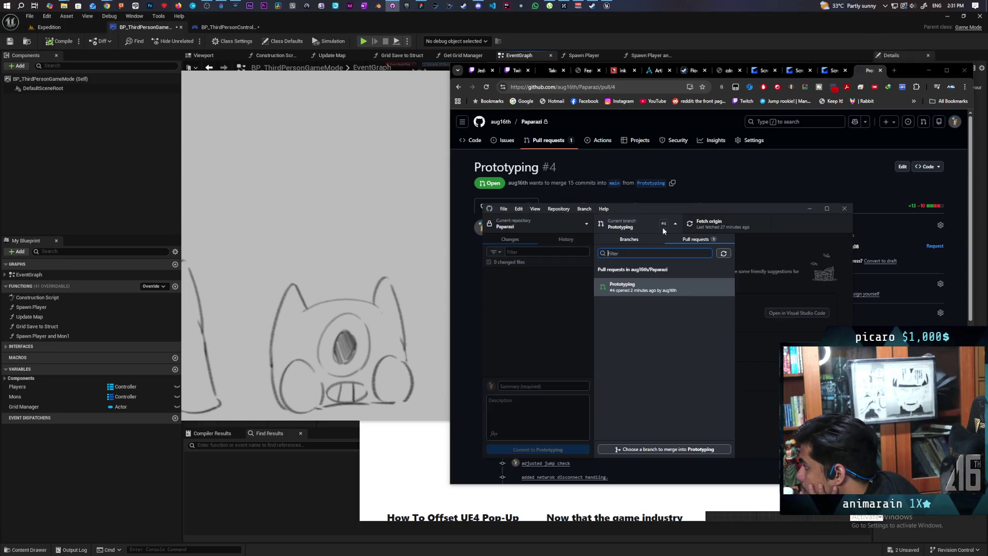
{"action": "left_click", "coordinate": [629, 240]}
{"action": "left_click", "coordinate": [629, 282]}
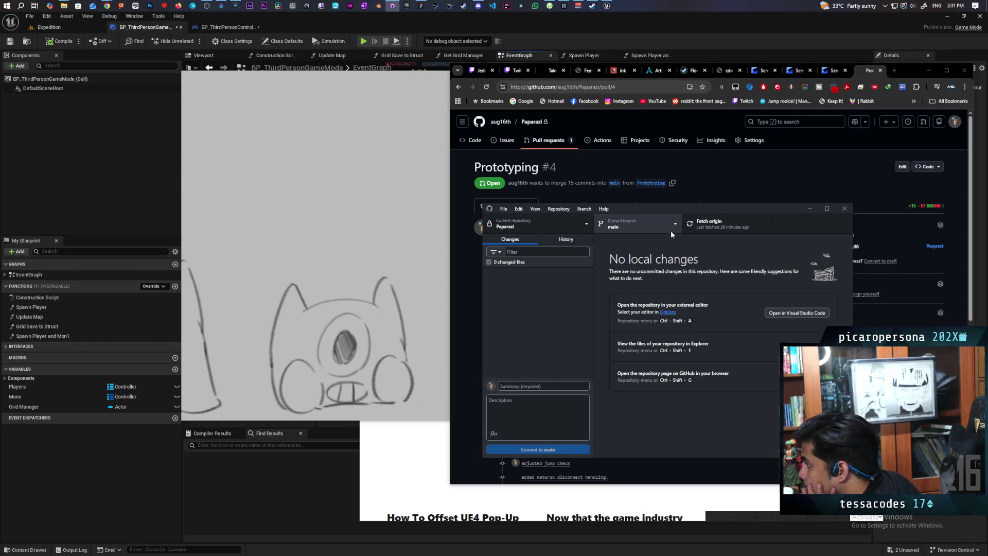
Close the Merge into main dialog and list the open pull requests, showing Prototyping #4
{"action": "left_click", "coordinate": [674, 228]}
{"action": "left_click", "coordinate": [703, 239]}
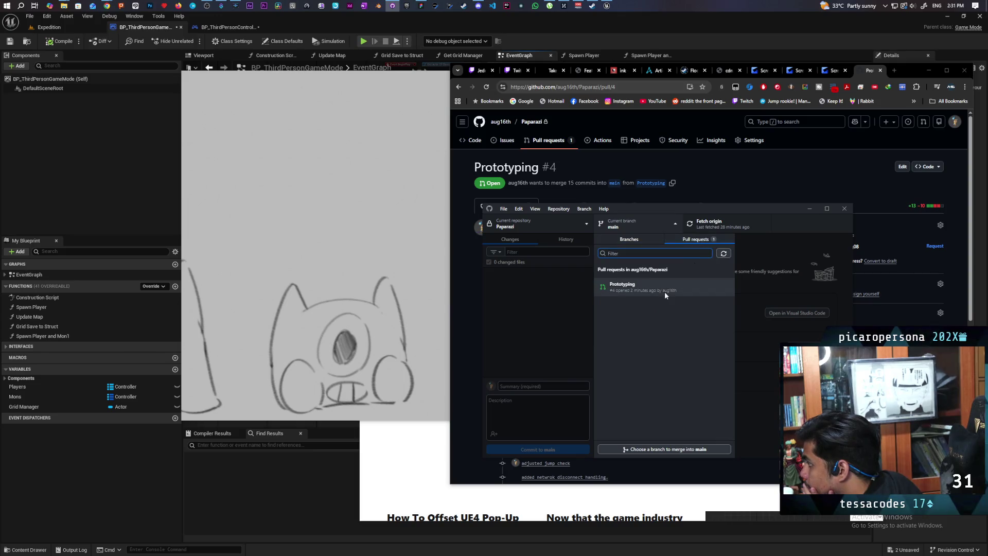
{"action": "left_click", "coordinate": [672, 449]}
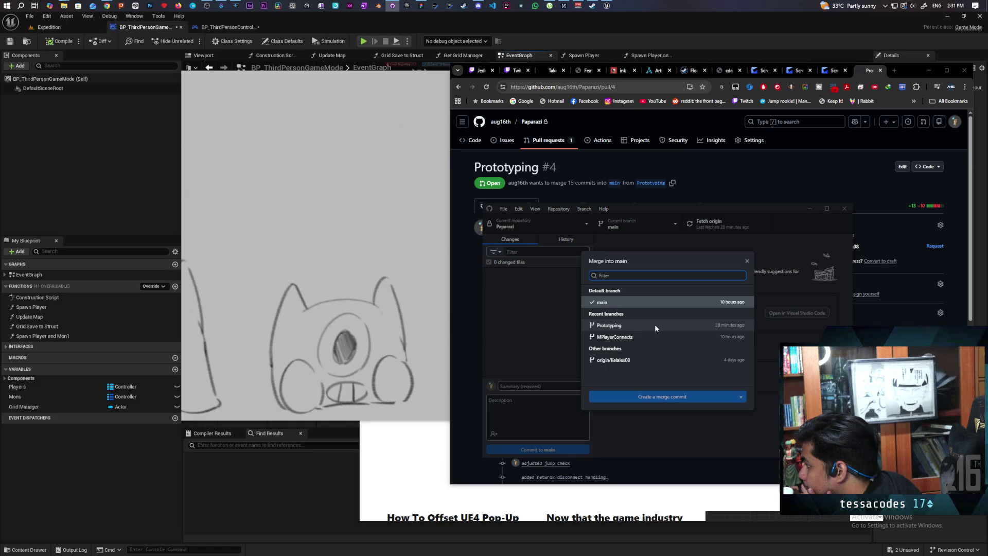
{"action": "left_click", "coordinate": [665, 224]}
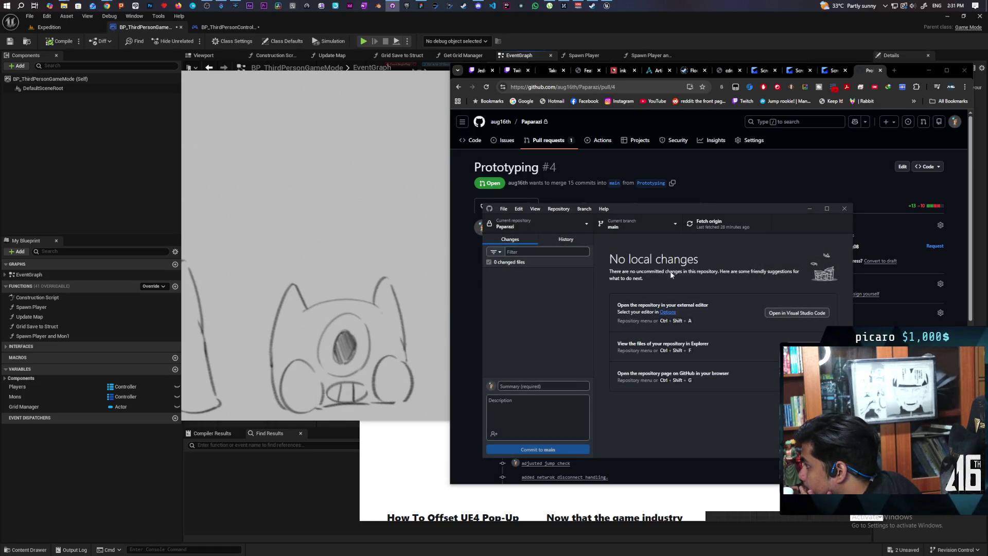
{"action": "left_click", "coordinate": [666, 226]}
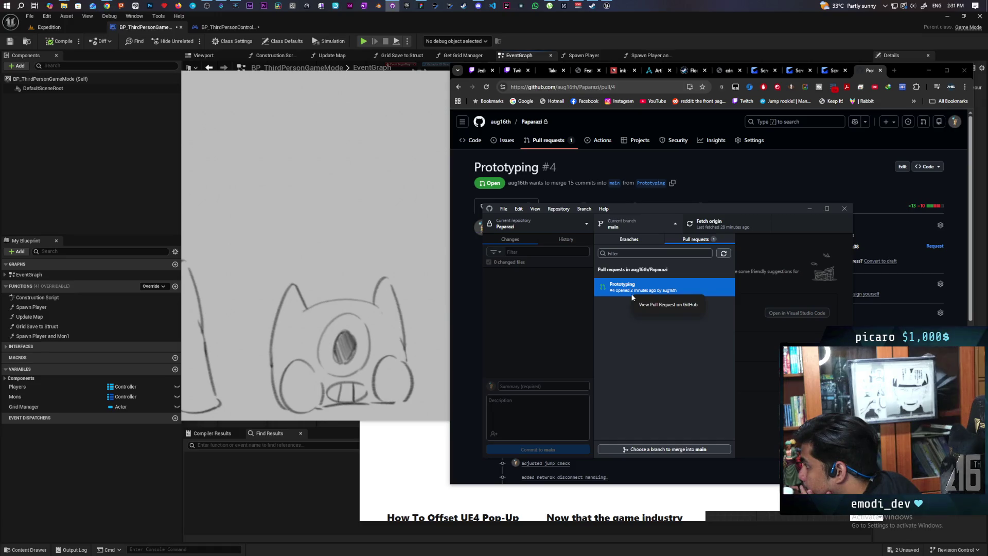
Merge and confirm pull request #4 on GitHub, landing Prototyping's 15 commits in main
{"action": "left_click", "coordinate": [659, 305]}
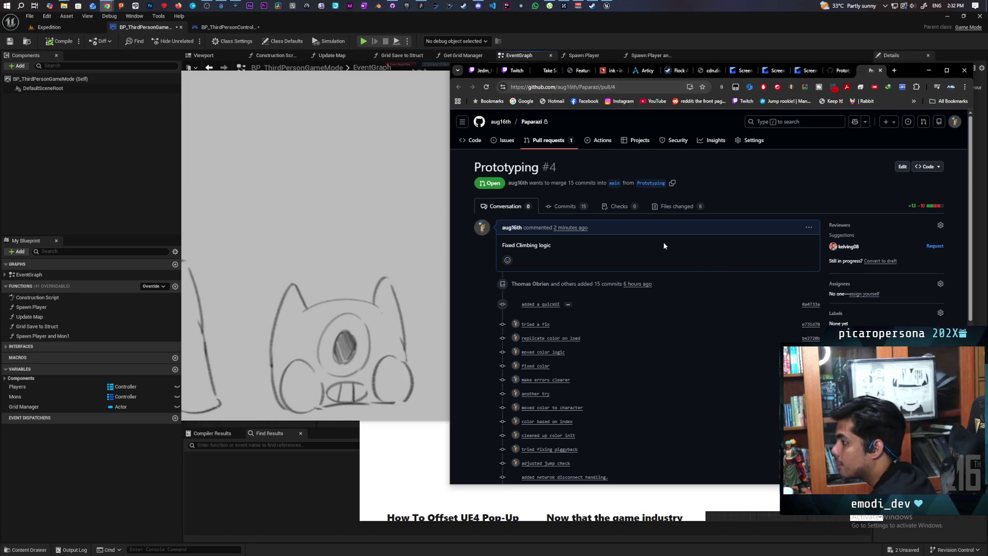
{"action": "scroll", "coordinate": [792, 189], "scroll_direction": "down", "scroll_amount": 5}
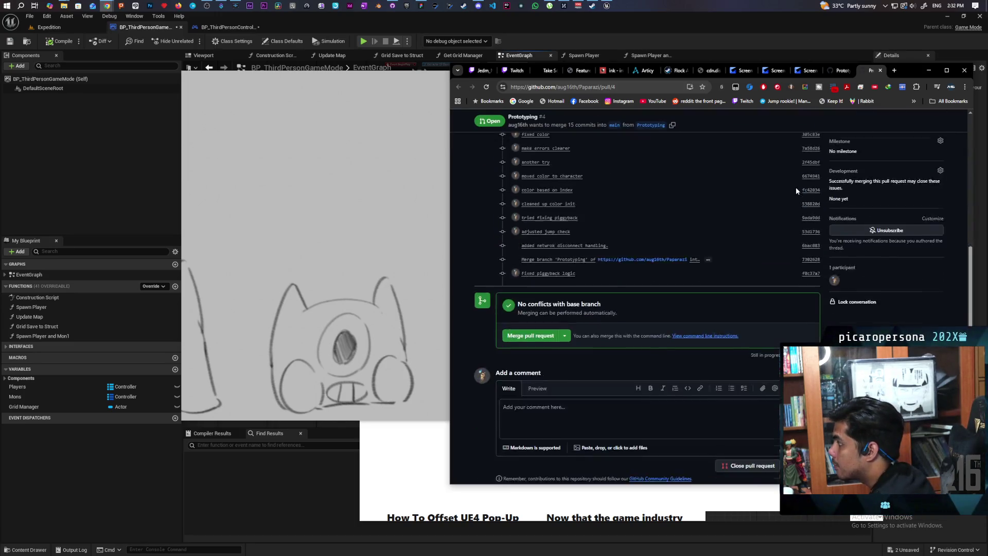
{"action": "scroll", "coordinate": [796, 187], "scroll_direction": "down", "scroll_amount": 1}
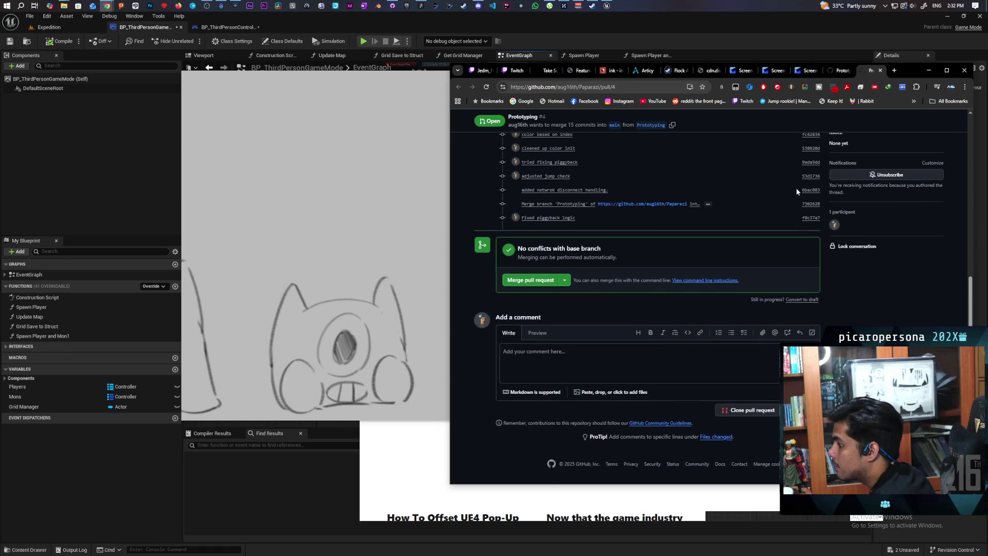
{"action": "left_click", "coordinate": [526, 285]}
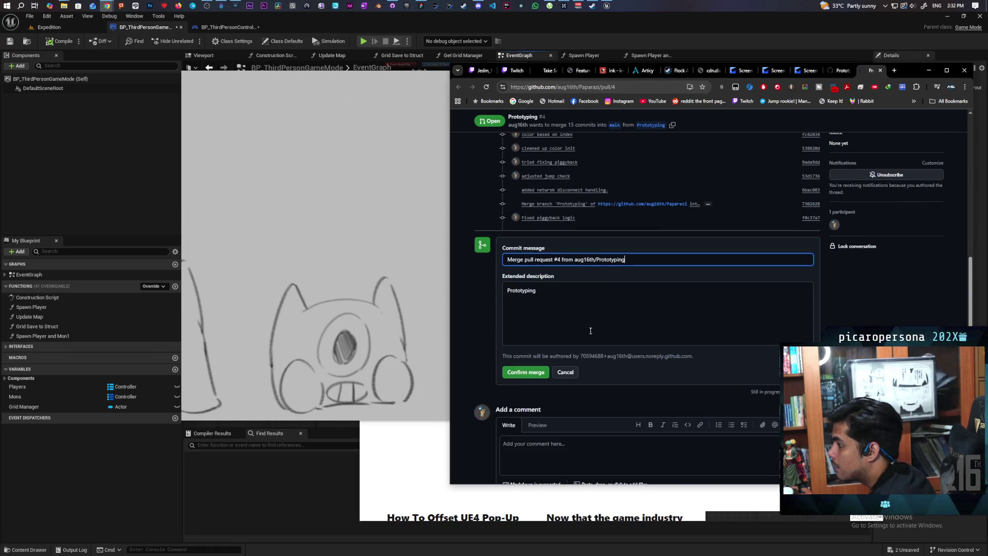
{"action": "left_click", "coordinate": [528, 372]}
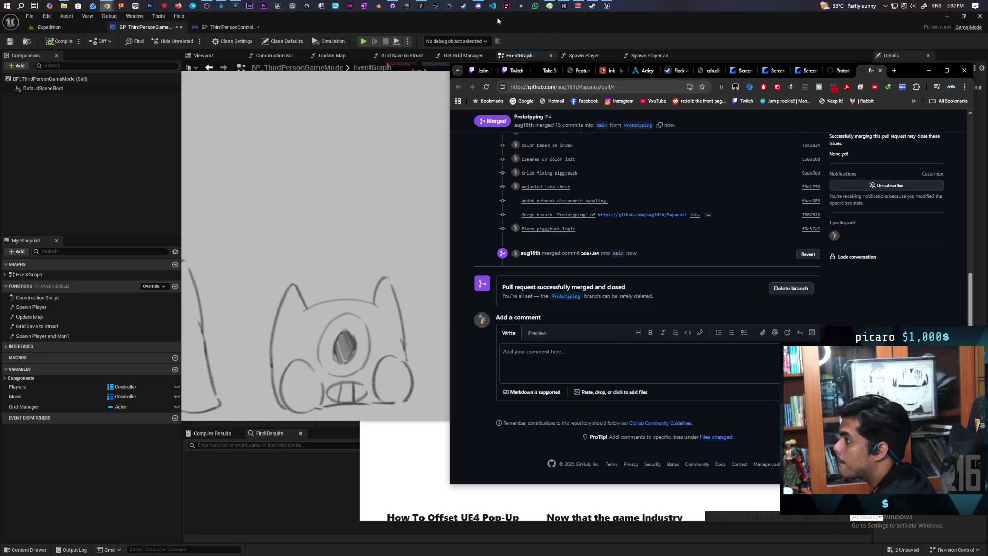
{"action": "left_click", "coordinate": [394, 6]}
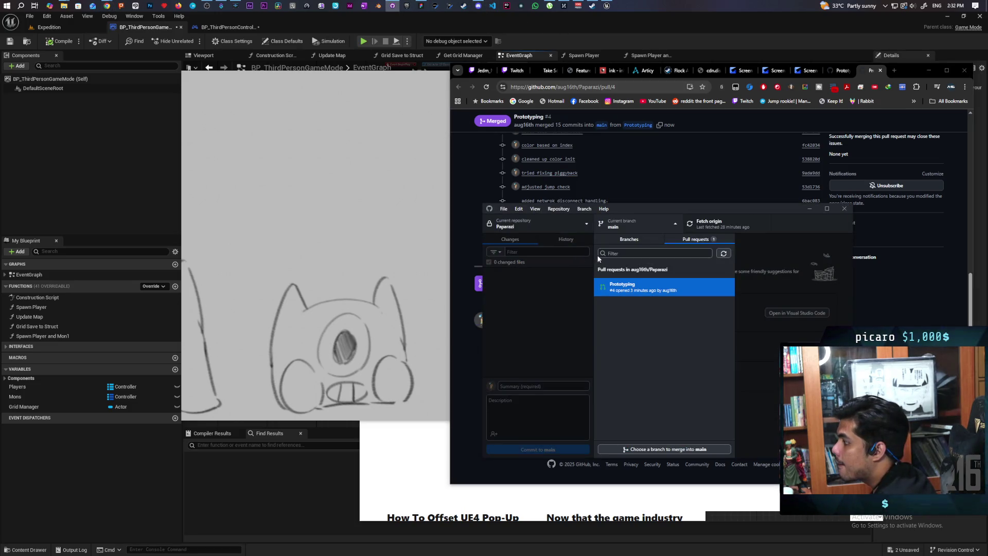
Fetch origin and pull the 16 new commits into local main, checking the History
{"action": "left_click", "coordinate": [543, 276]}
{"action": "left_click", "coordinate": [711, 224]}
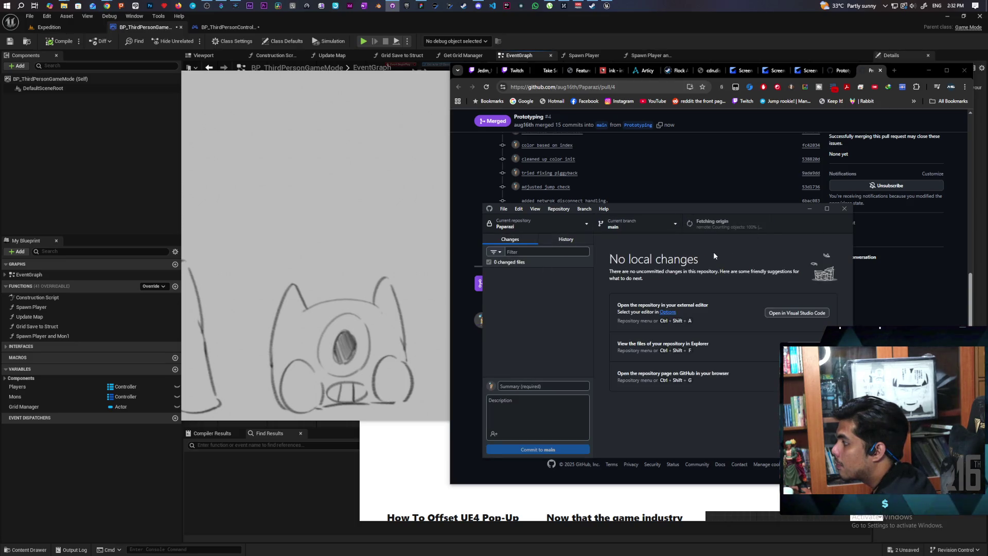
{"action": "left_click", "coordinate": [712, 224]}
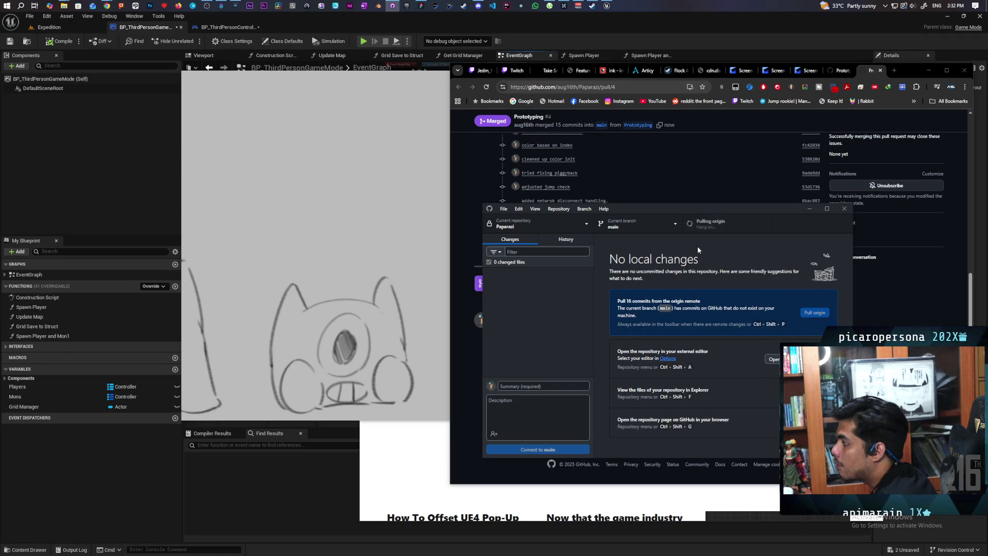
{"action": "left_click", "coordinate": [569, 241]}
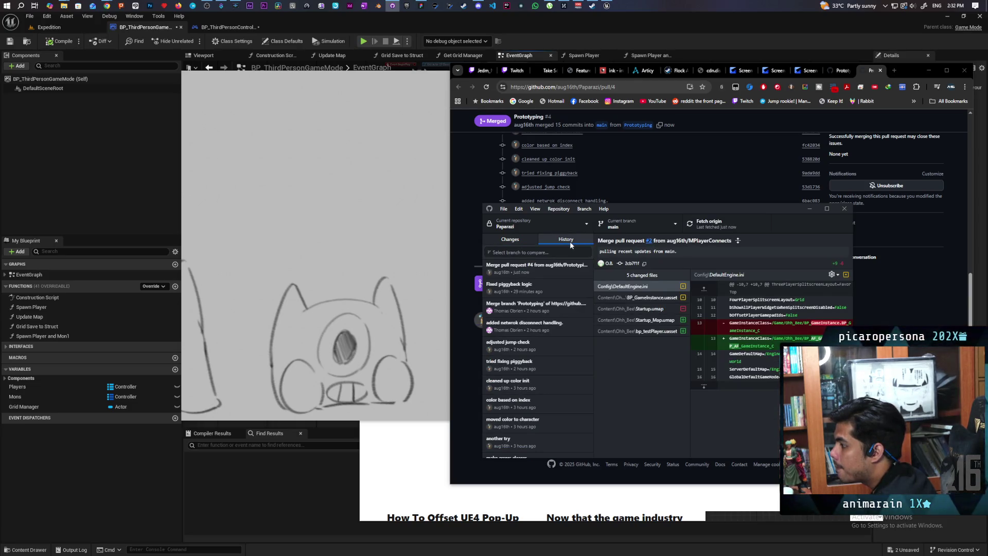
{"action": "left_click", "coordinate": [530, 240]}
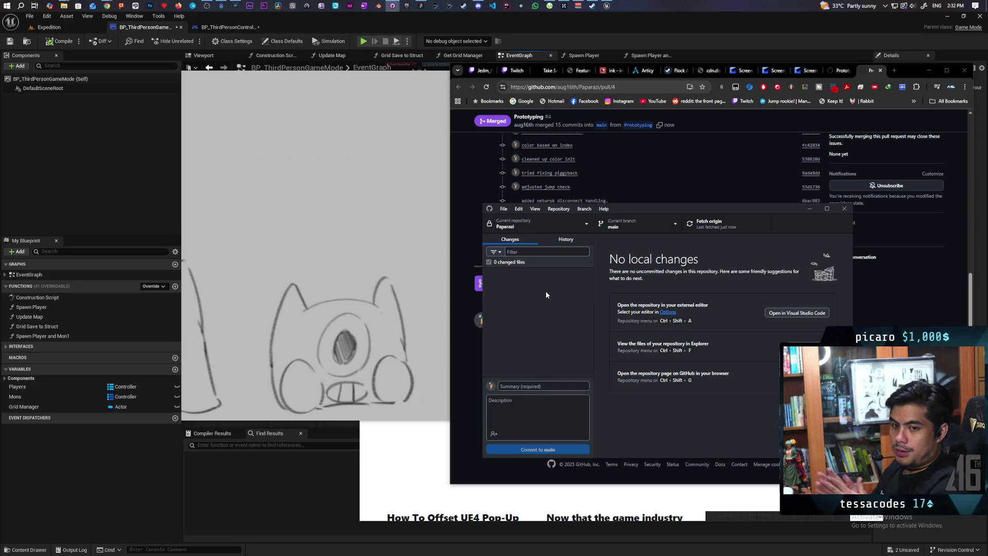
{"action": "left_click", "coordinate": [477, 5]}
{"action": "key", "text": "alt+Tab"}
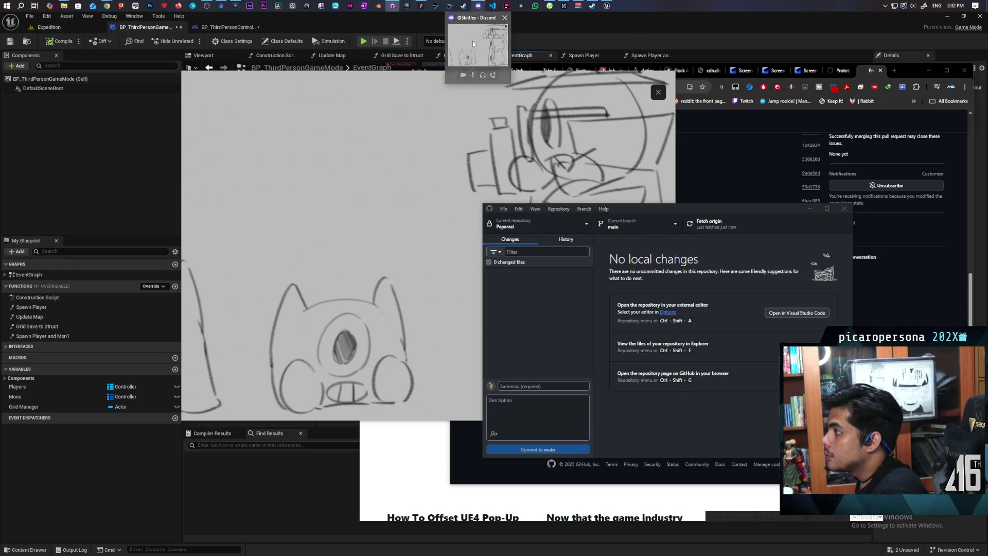
Post in Aniflow Interactive's #paparazi channel that prototyping was merged to main and work continues there
{"action": "left_click", "coordinate": [477, 4]}
{"action": "left_click", "coordinate": [656, 95]}
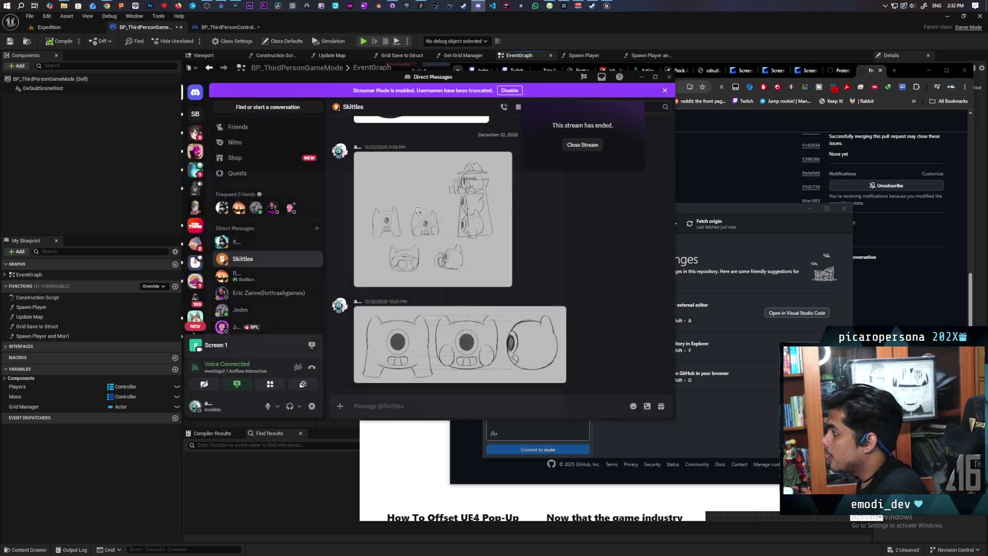
{"action": "left_click", "coordinate": [196, 170]}
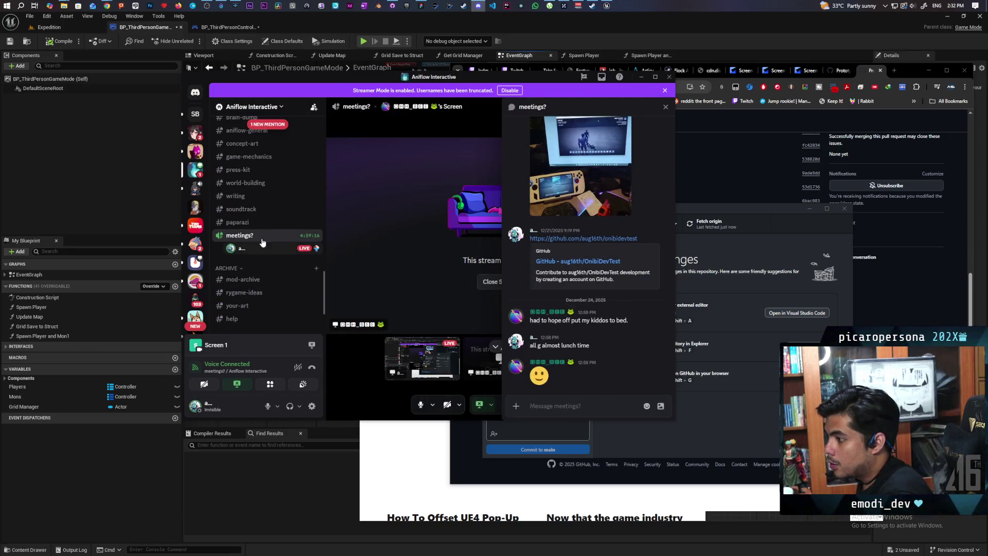
{"action": "left_click", "coordinate": [273, 222]}
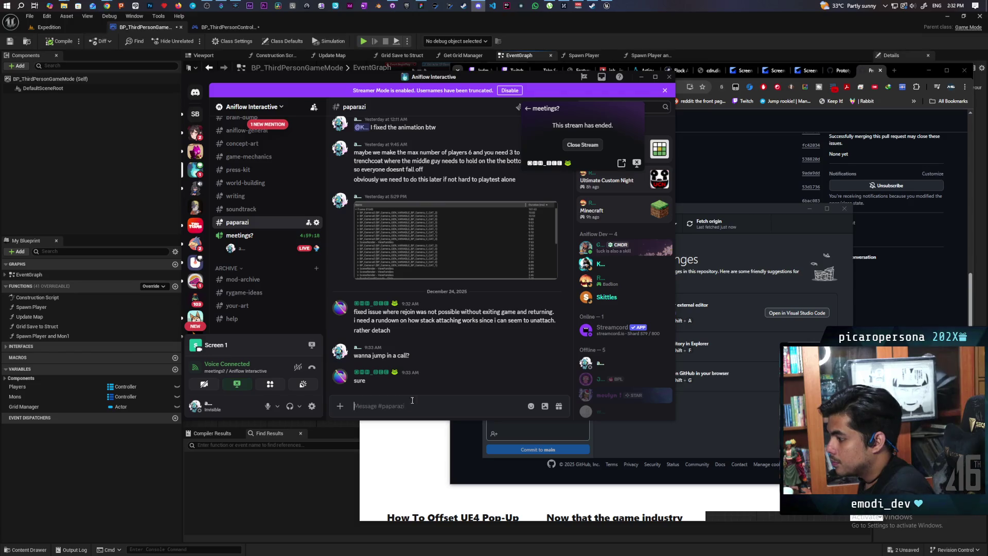
{"action": "type", "text": "i merged "}
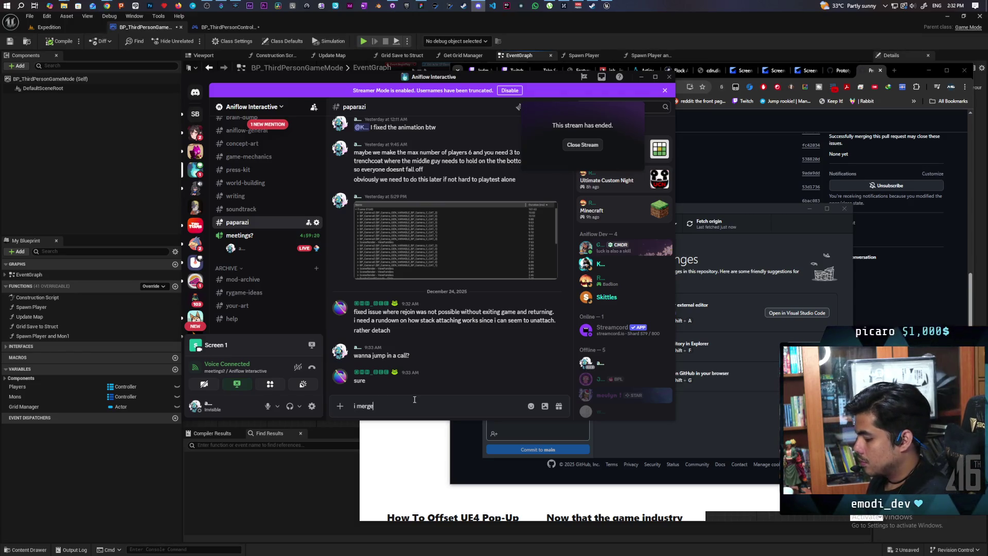
{"action": "type", "text": "pro"}
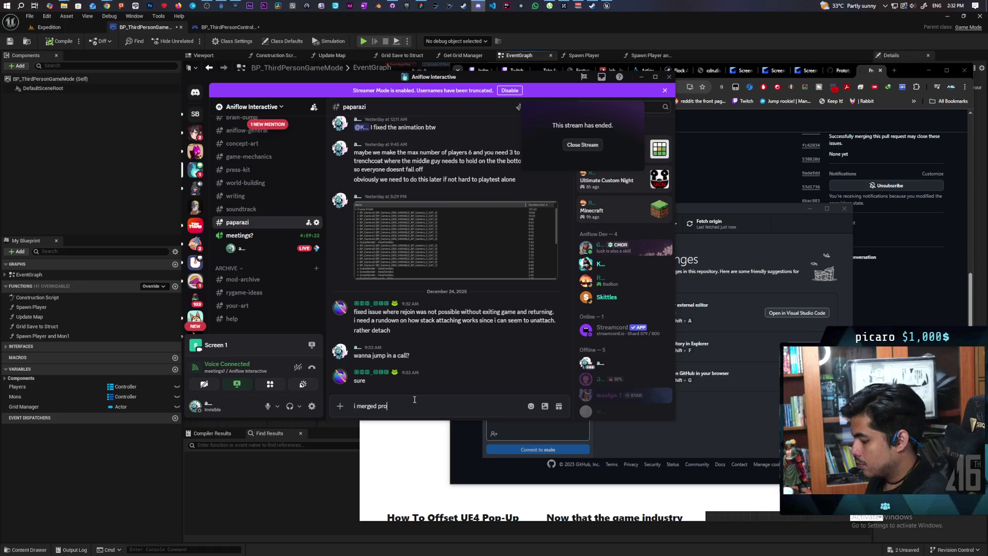
{"action": "type", "text": "totyping to main"}
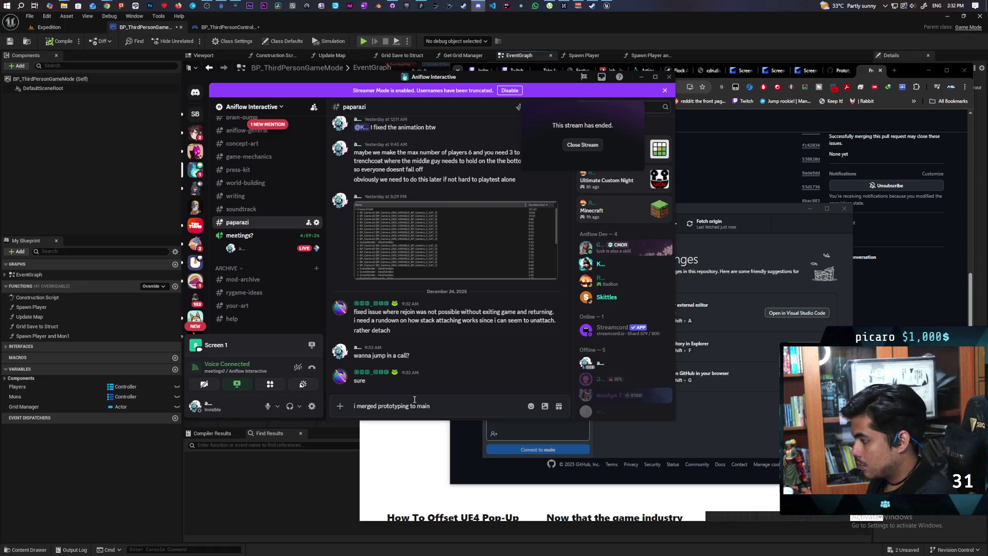
{"action": "type", "text": " so i'm gon"}
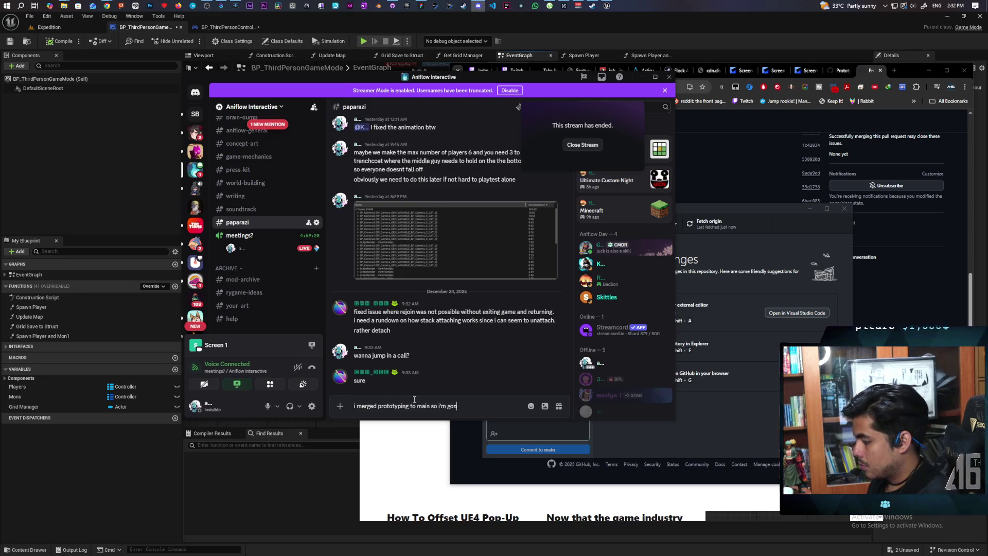
{"action": "type", "text": "na continue"}
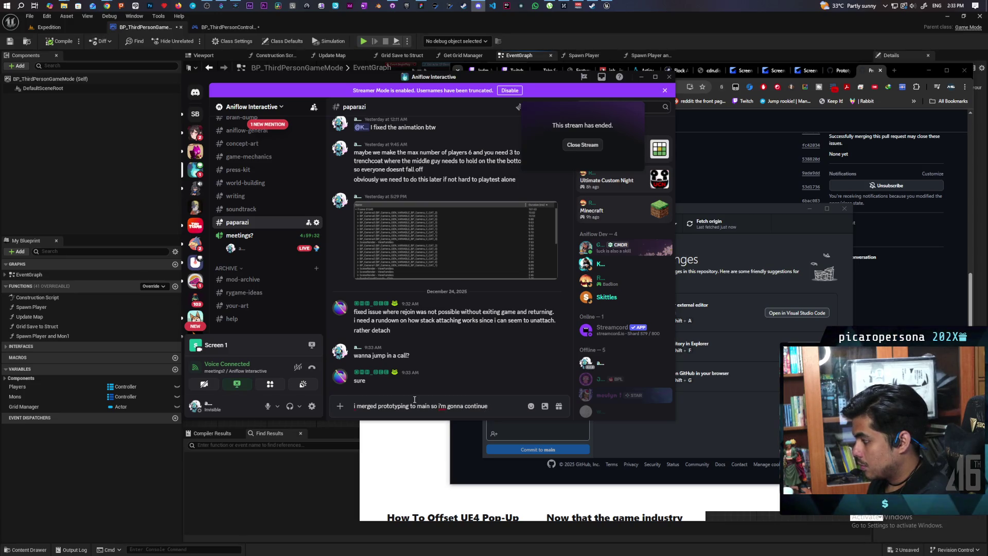
{"action": "type", "text": " working in main."}
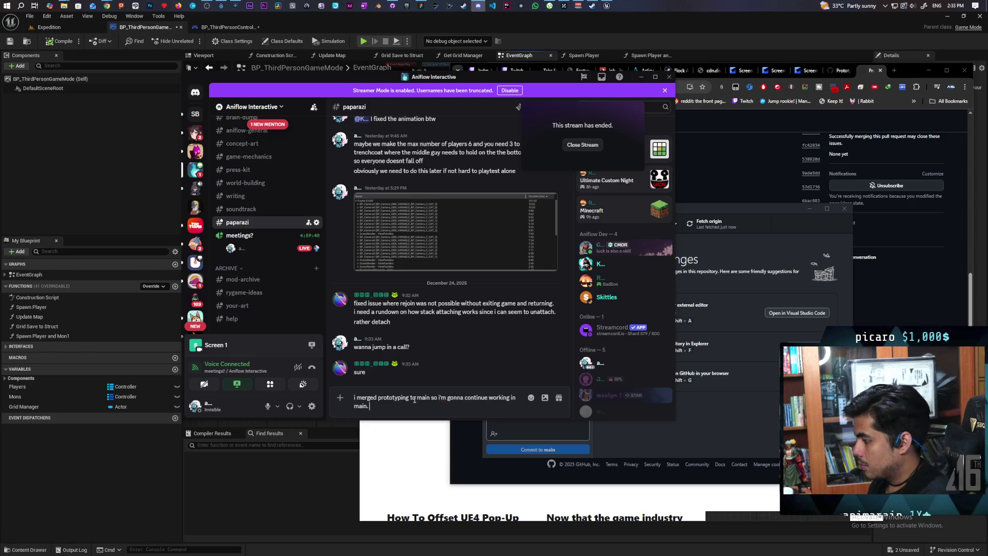
{"action": "key", "text": "BackSpace"}
{"action": "type", "text": "you dont have to wor"}
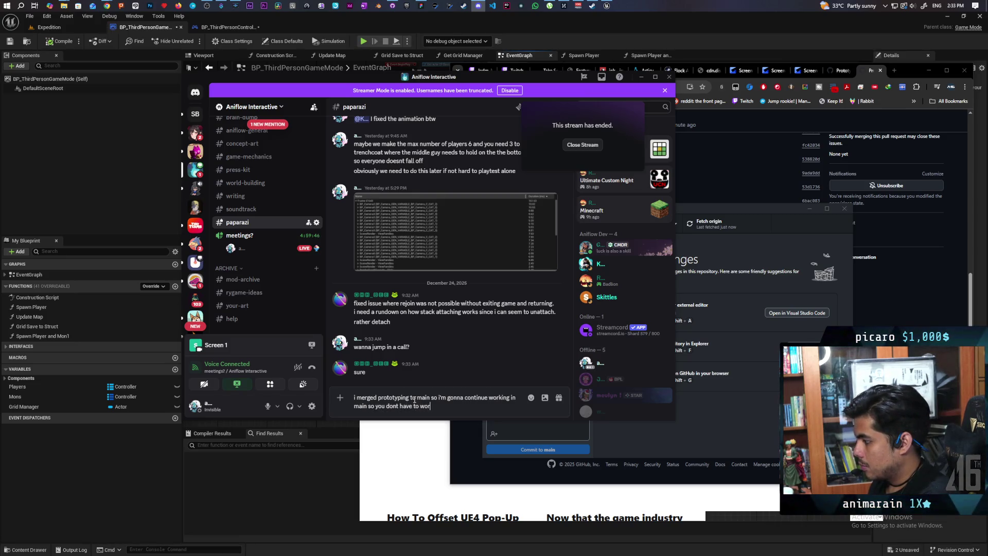
{"action": "type", "text": "ry about your brain"}
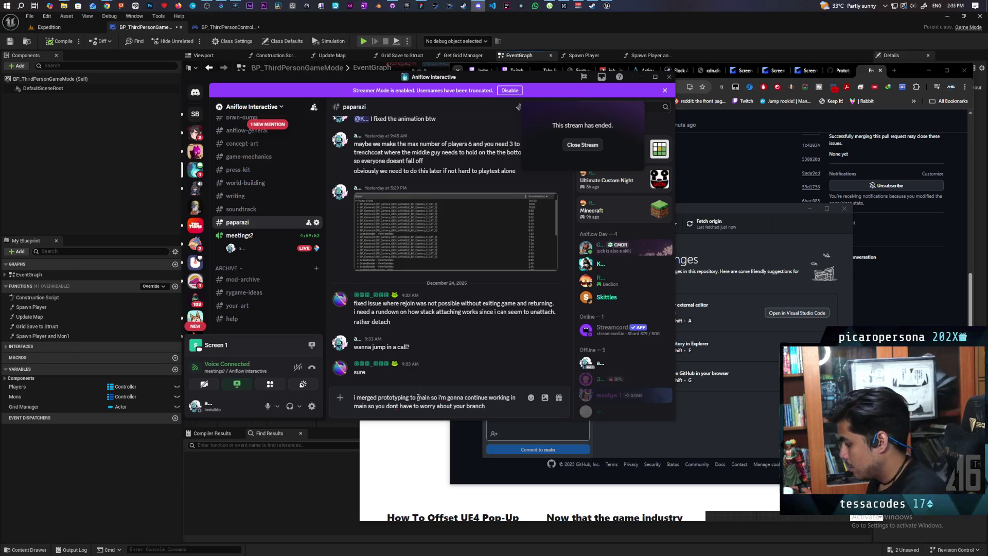
{"action": "key", "text": "Return"}
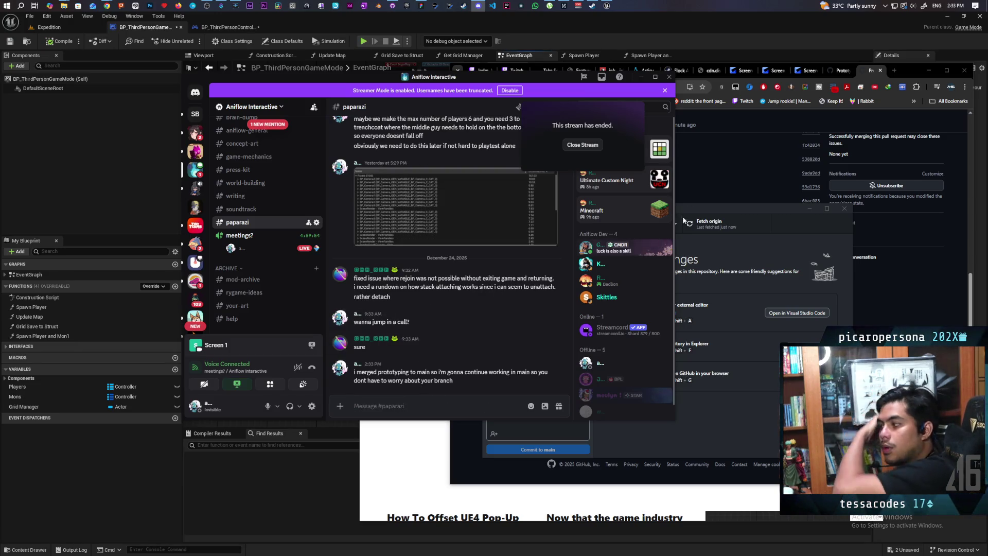
Show the Paparazi repository in File Explorer and launch Paparazi.uproject in Unreal Engine
{"action": "left_click", "coordinate": [642, 77]}
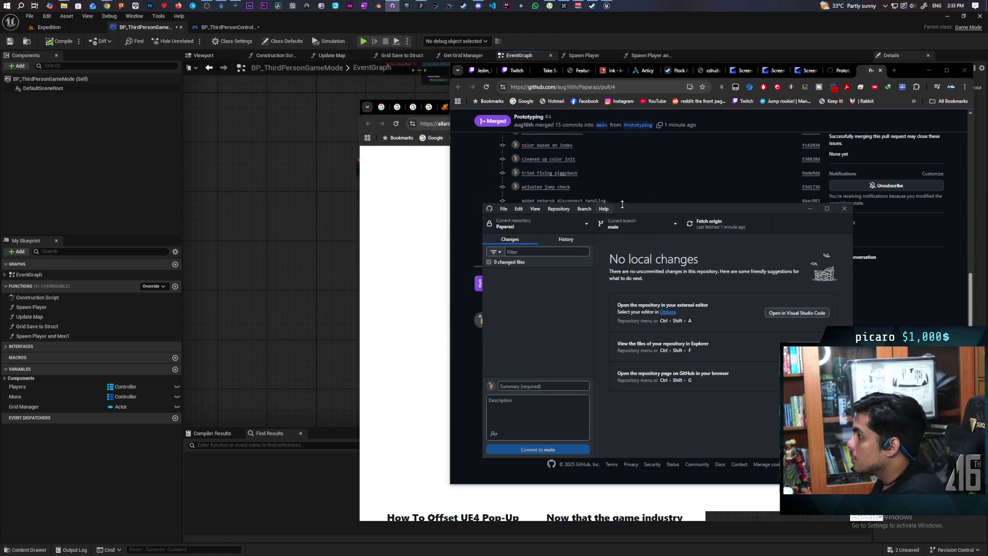
{"action": "key", "text": "ctrl+shift+f"}
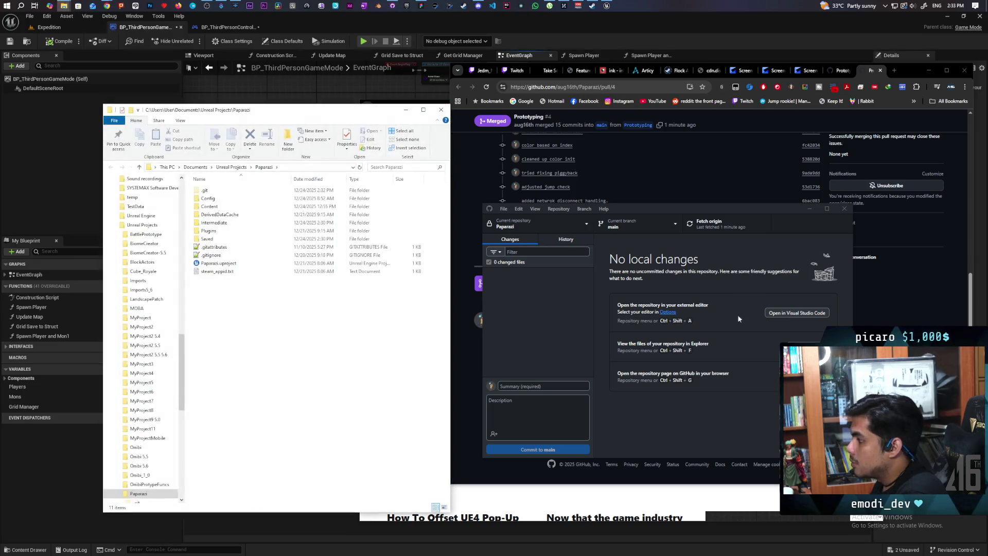
{"action": "left_click", "coordinate": [208, 264]}
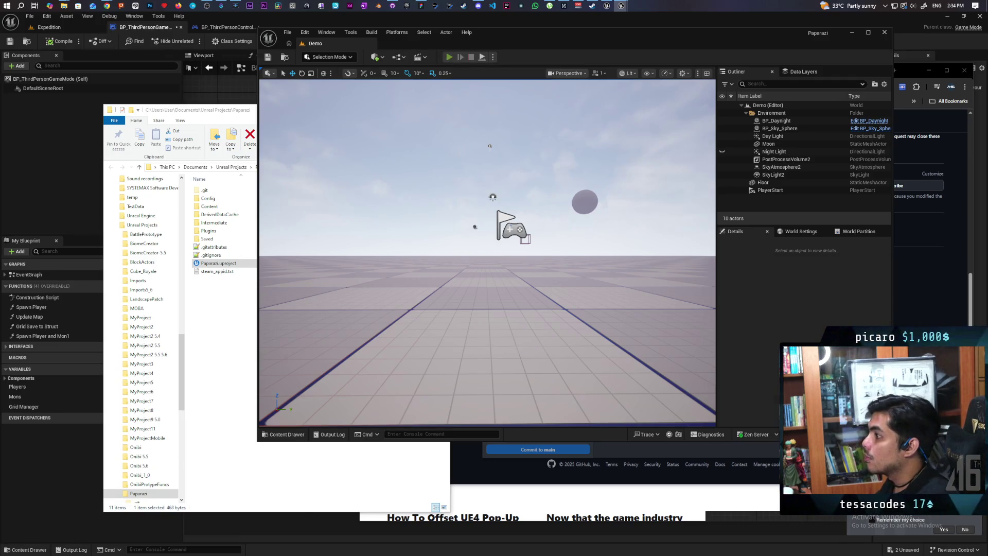
{"action": "left_click", "coordinate": [448, 57]}
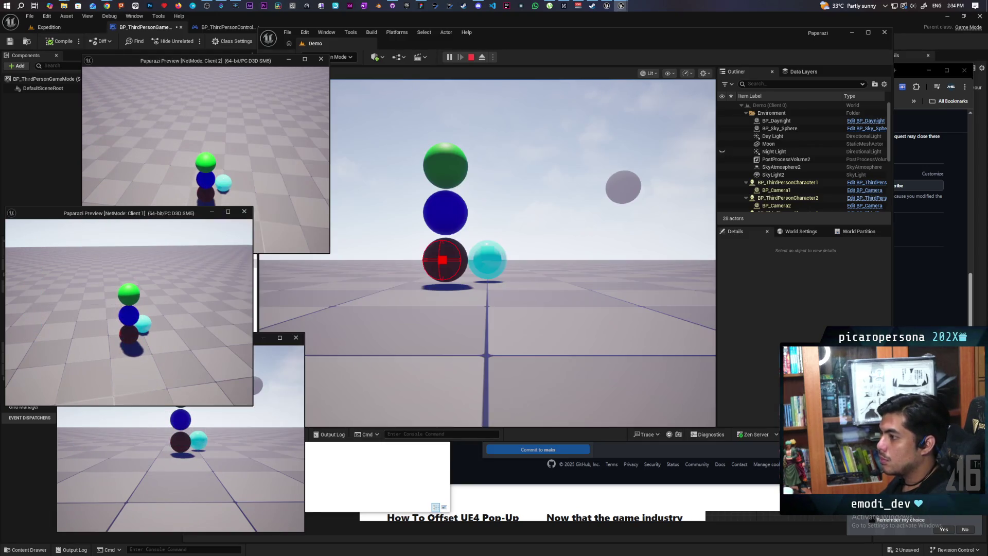
{"action": "key", "text": "s"}
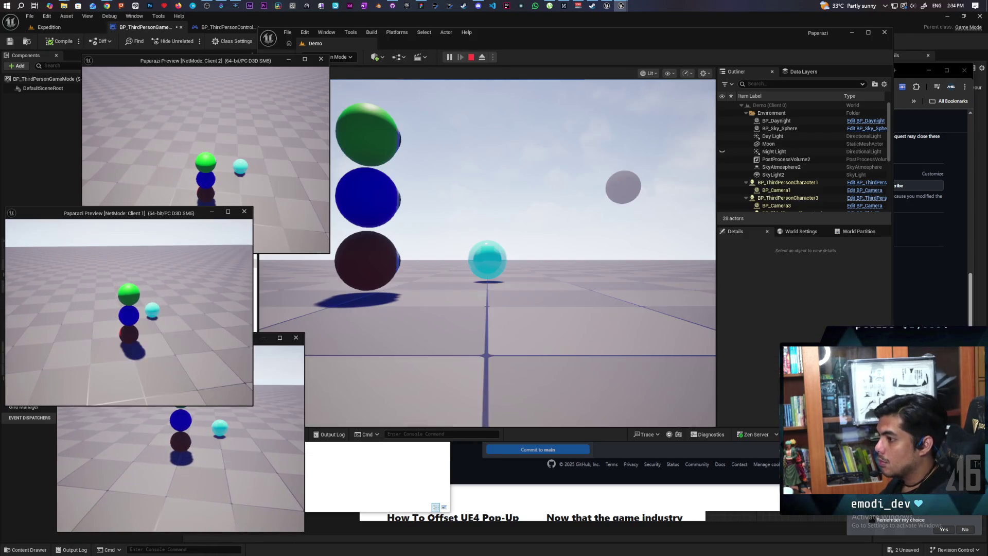
{"action": "key", "text": "e"}
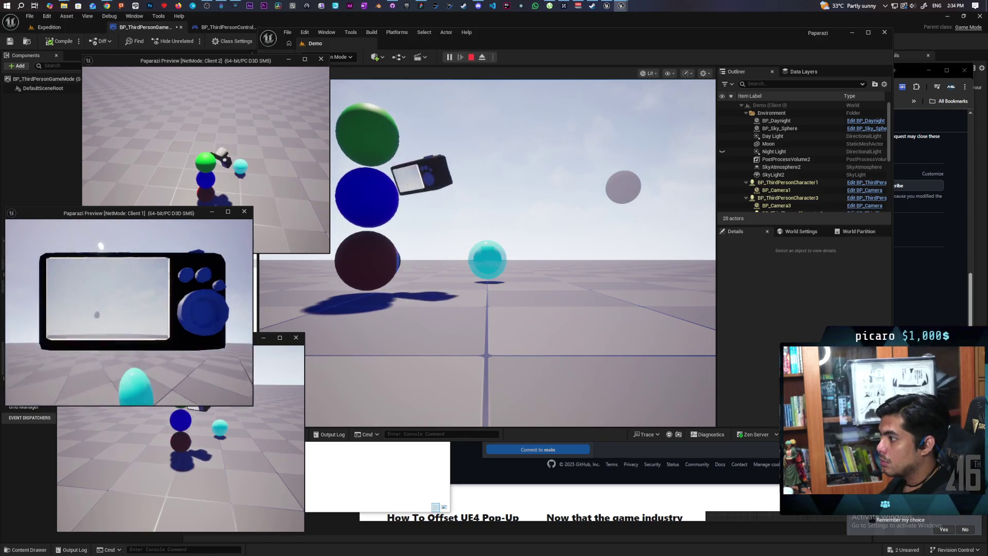
{"action": "key", "text": "shift+F1"}
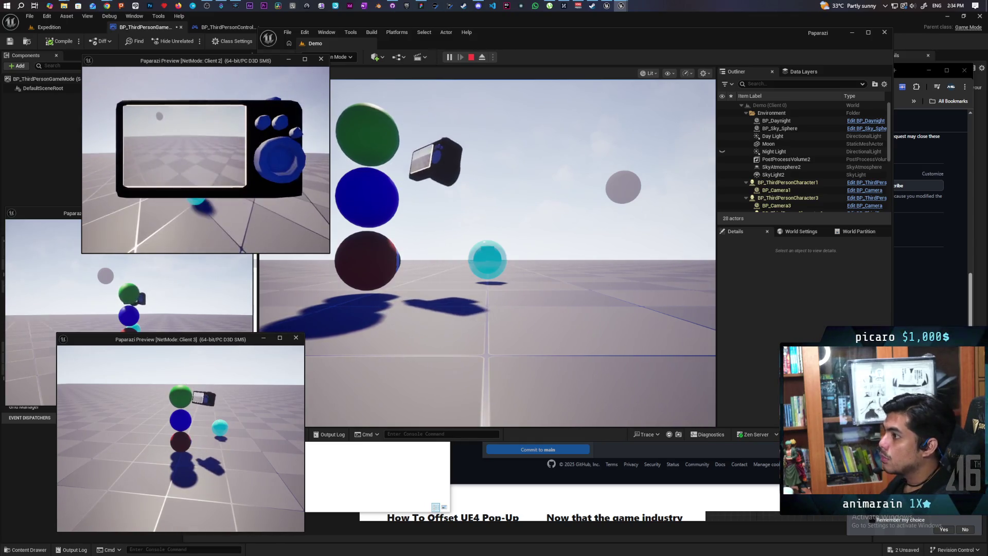
{"action": "key", "text": "Escape"}
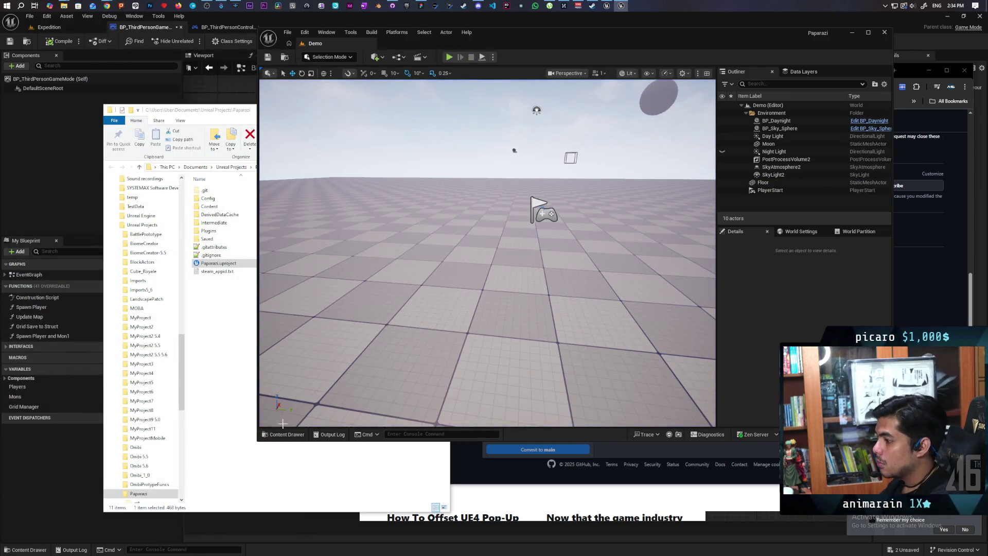
{"action": "left_click", "coordinate": [288, 435]}
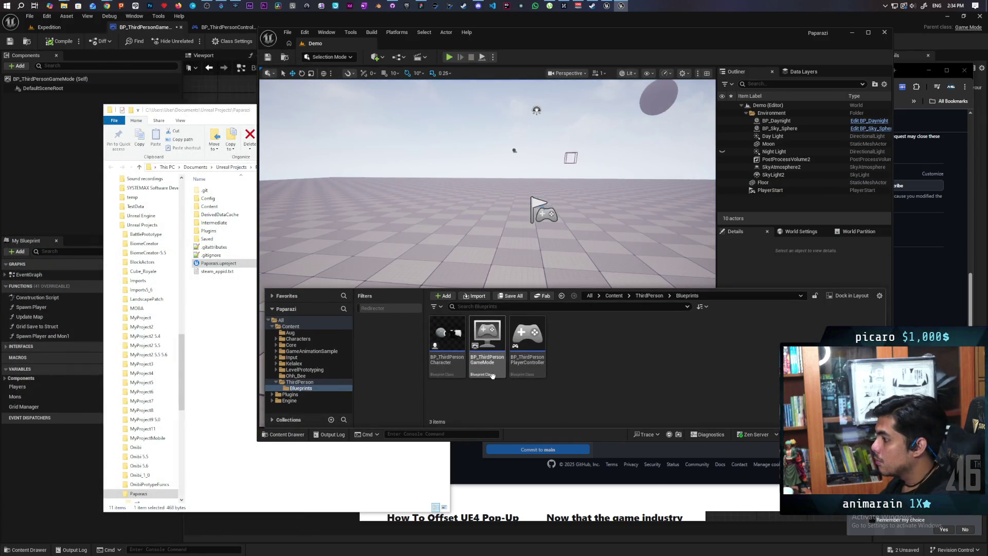
In BP_ThirdPersonCharacter's Aim function, set Clamp Angle's maximum angle to 70 degrees
{"action": "double_click", "coordinate": [455, 335]}
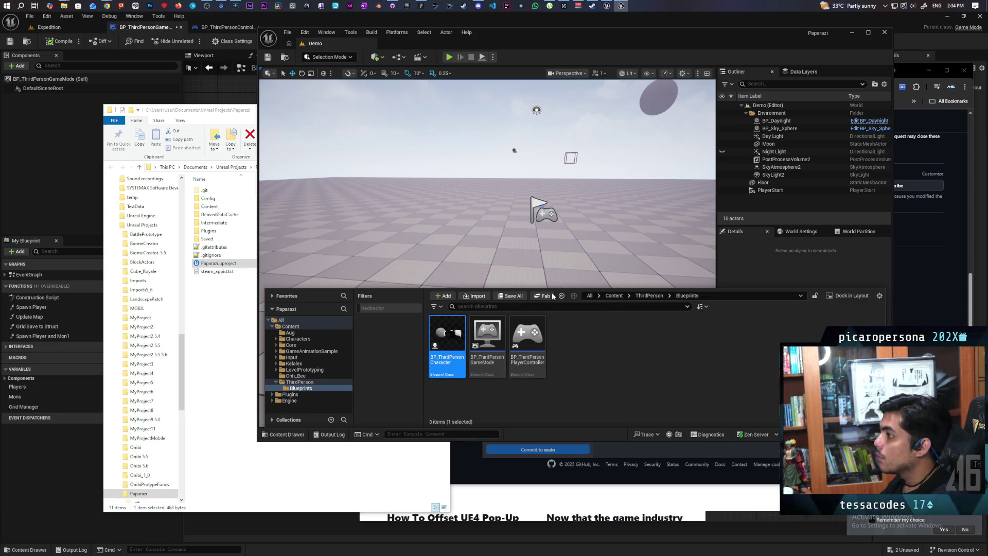
{"action": "scroll", "coordinate": [552, 227], "scroll_direction": "down", "scroll_amount": 10}
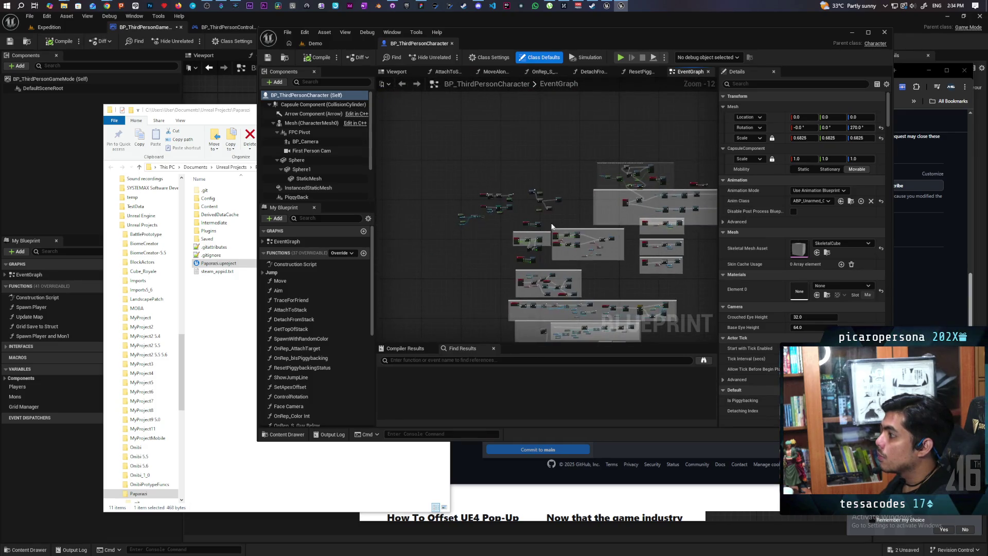
{"action": "scroll", "coordinate": [551, 227], "scroll_direction": "up", "scroll_amount": 8}
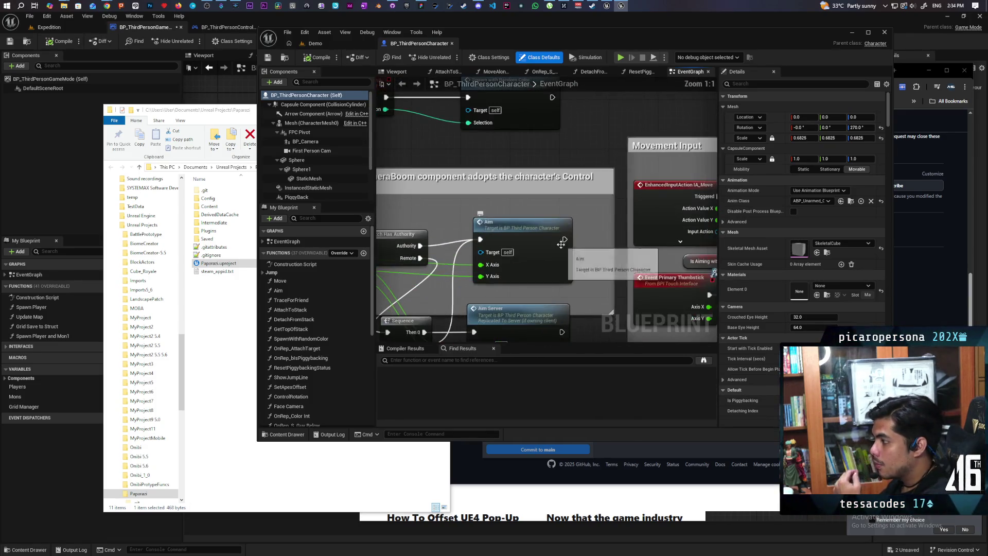
{"action": "double_click", "coordinate": [544, 231]}
{"action": "scroll", "coordinate": [568, 224], "scroll_direction": "up", "scroll_amount": 4}
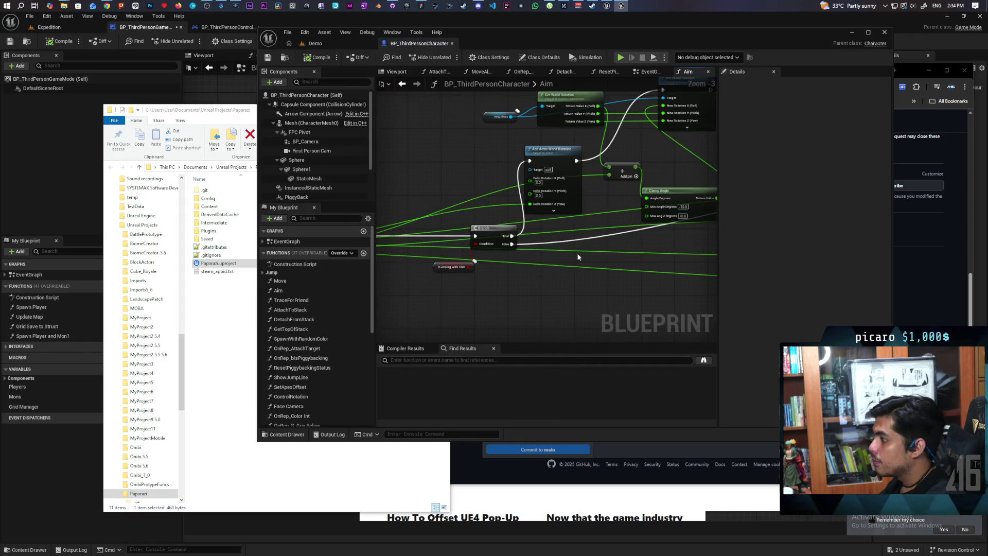
{"action": "mouse_move", "coordinate": [635, 233]}
{"action": "left_mouse_down"}
{"action": "mouse_move", "coordinate": [561, 258]}
{"action": "mouse_move", "coordinate": [541, 281]}
{"action": "left_mouse_up"}
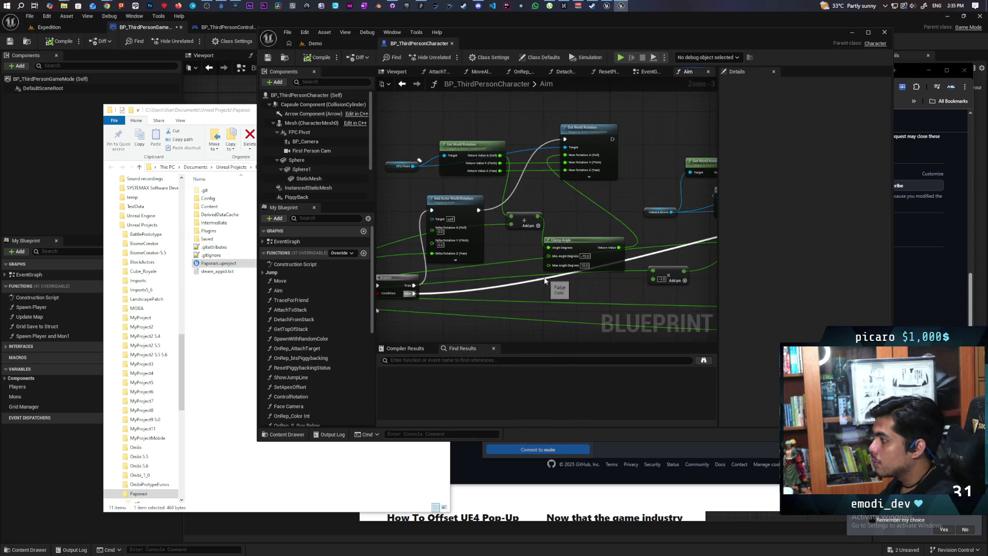
{"action": "left_click", "coordinate": [586, 265]}
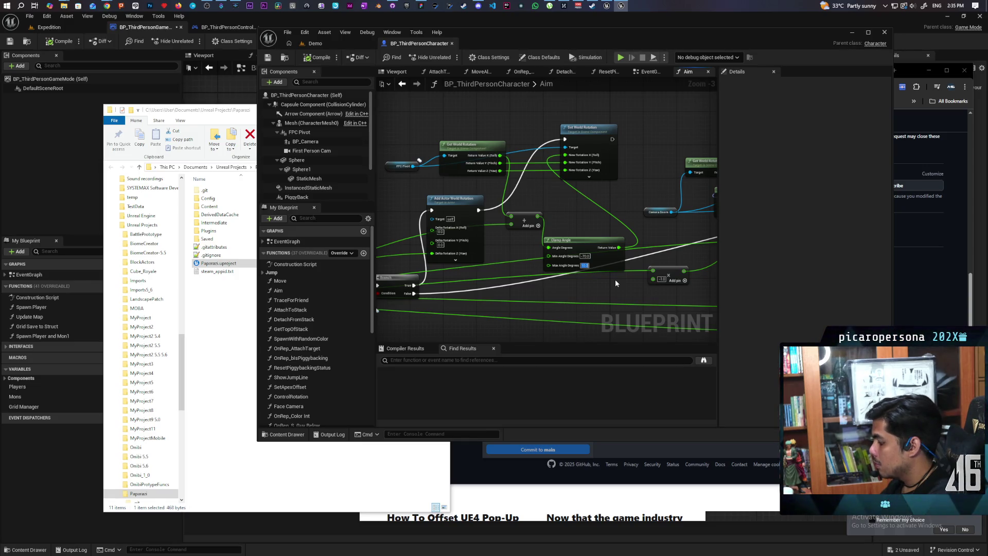
{"action": "key", "text": "Return"}
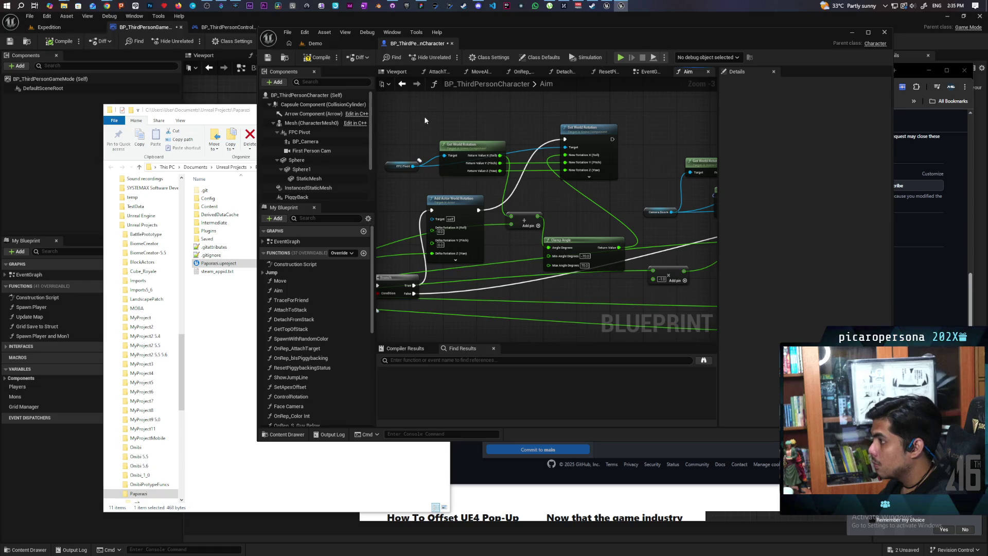
Compile the character Blueprint and start a multiplayer play session from the Demo level
{"action": "left_click", "coordinate": [319, 57]}
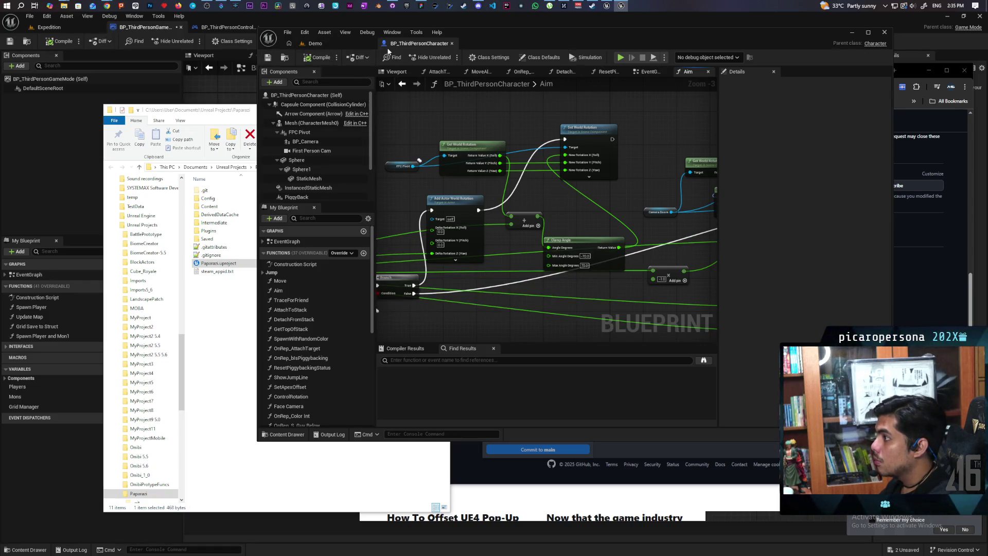
{"action": "left_click", "coordinate": [356, 45]}
{"action": "key", "text": "alt+p"}
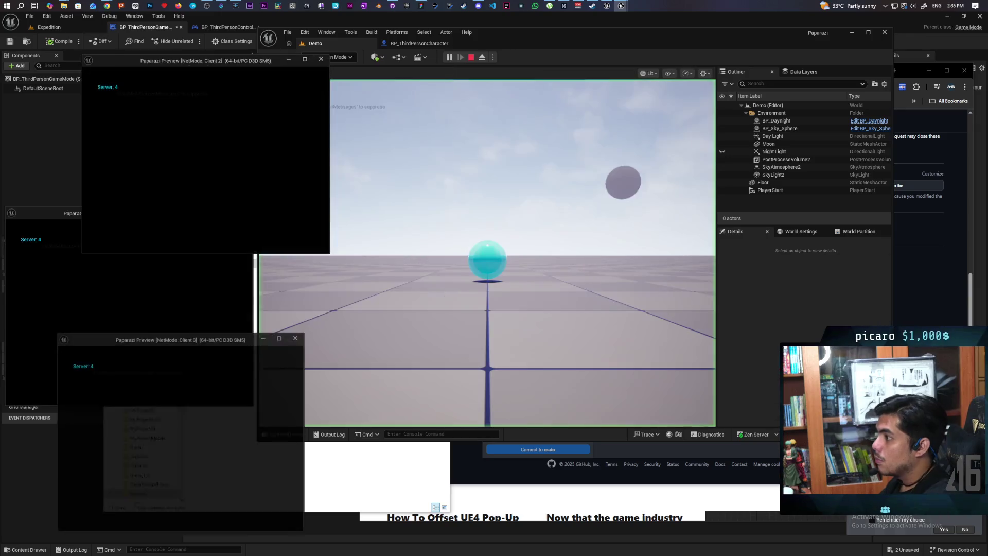
In the Client 3 window, walk the red character onto the purple sphere
{"action": "key", "text": "alt+Tab"}
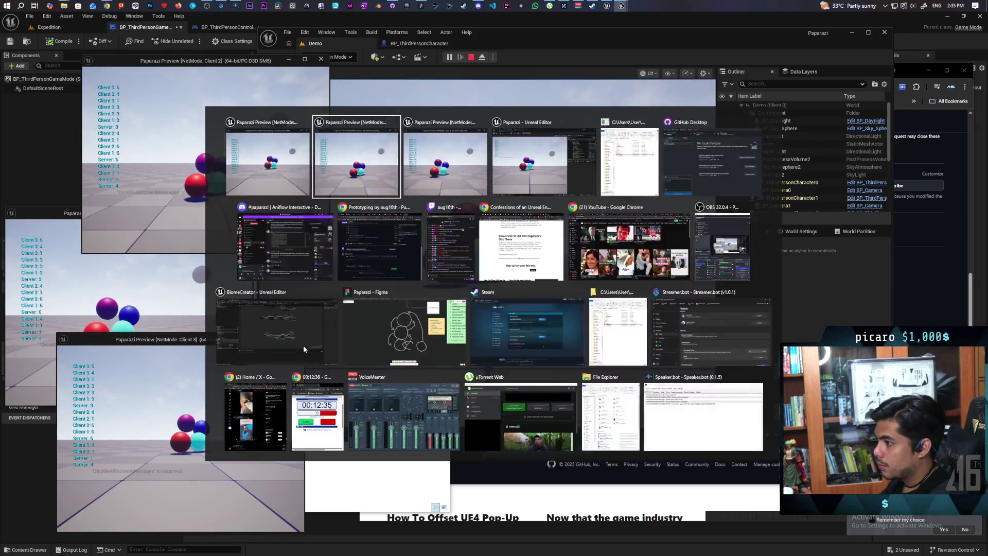
{"action": "left_click", "coordinate": [196, 398]}
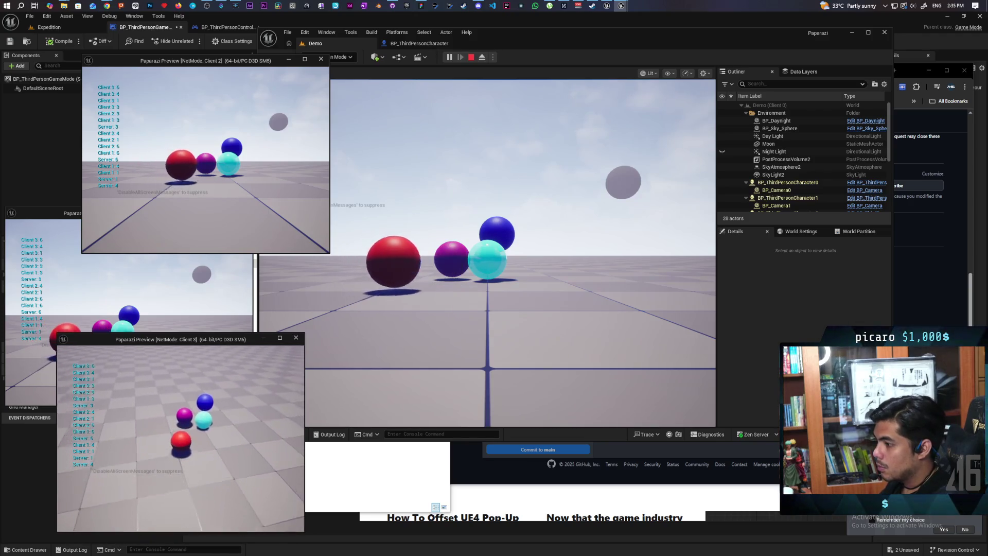
{"action": "key", "text": "w"}
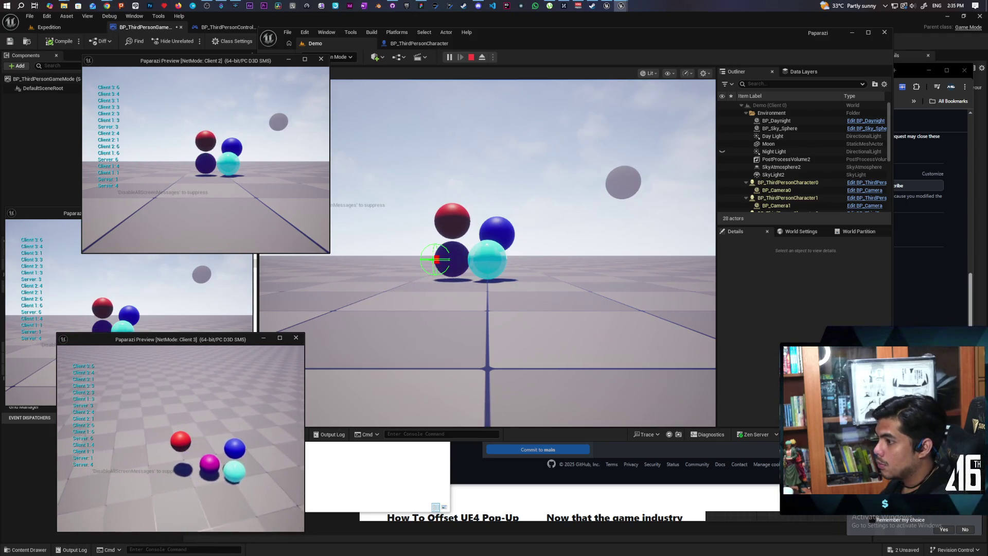
Jump the blue character onto the red sphere, raise its camera, then stop play
{"action": "key", "text": "alt+Tab"}
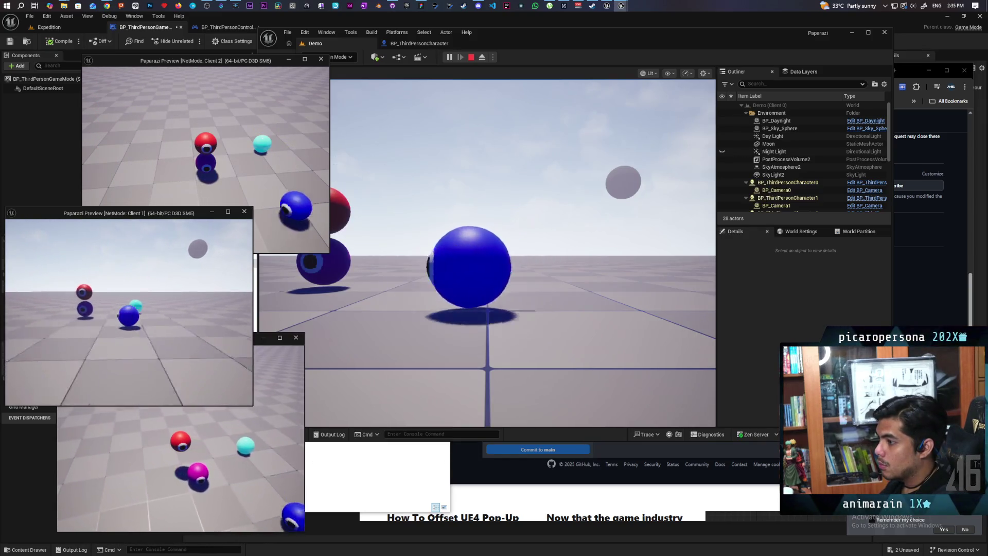
{"action": "key", "text": "w"}
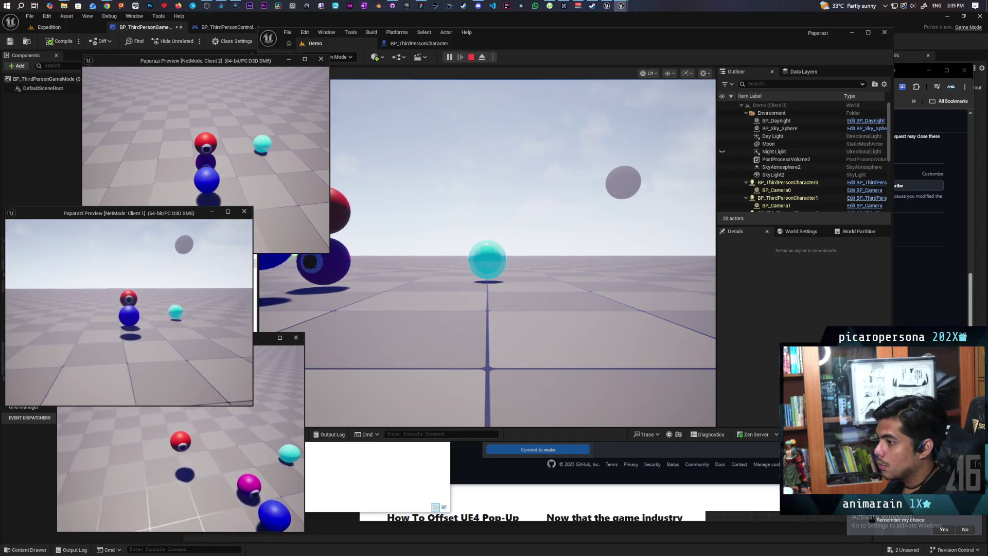
{"action": "key", "text": "a"}
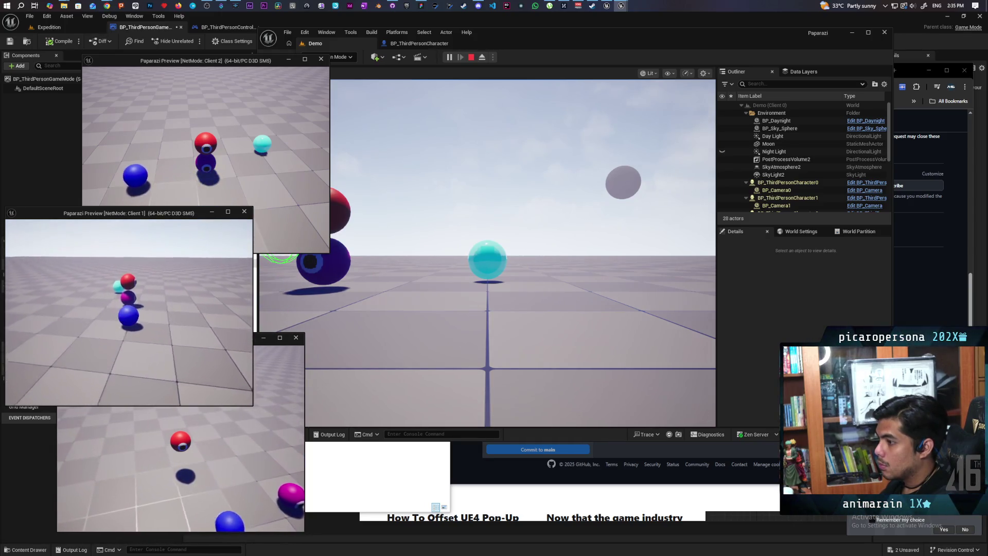
{"action": "key", "text": "w"}
{"action": "key", "text": "space"}
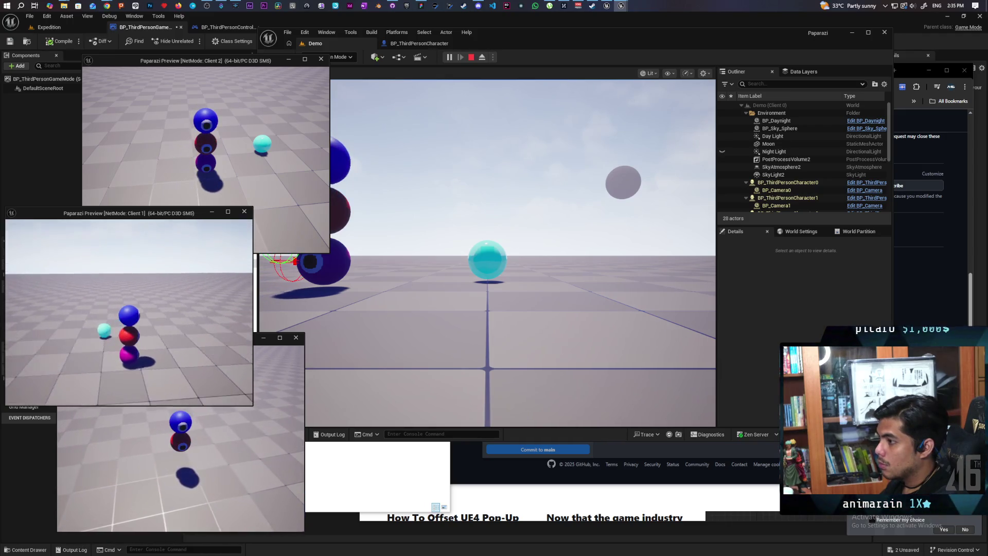
{"action": "key", "text": "e"}
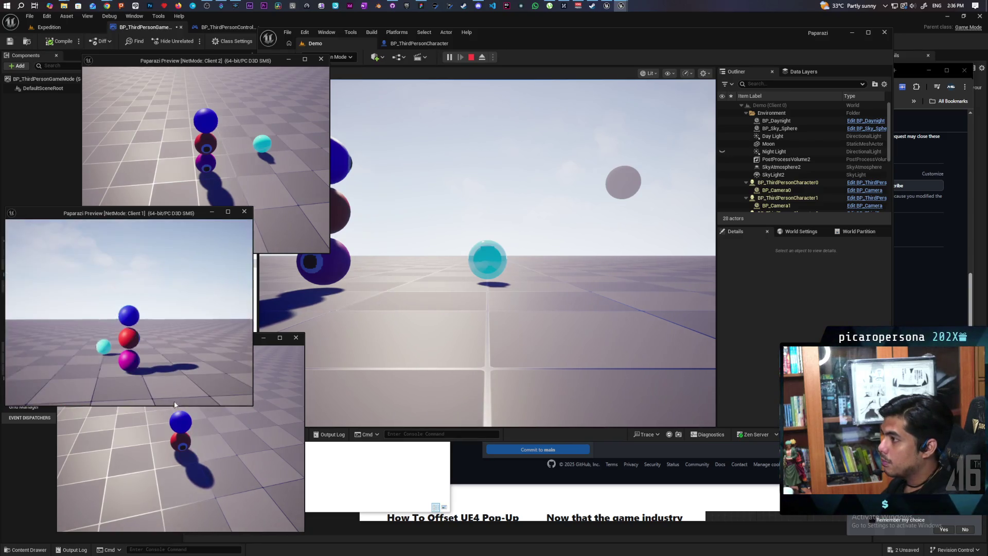
{"action": "key", "text": "Escape"}
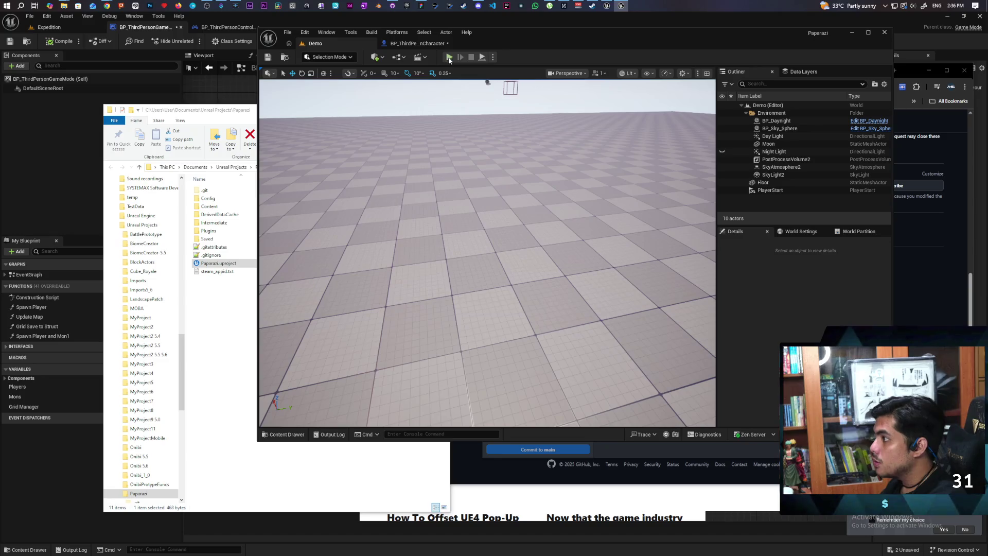
Start another playtest, jump Client 2 onto the sphere stack with camera raised, then stop
{"action": "key", "text": "alt+p"}
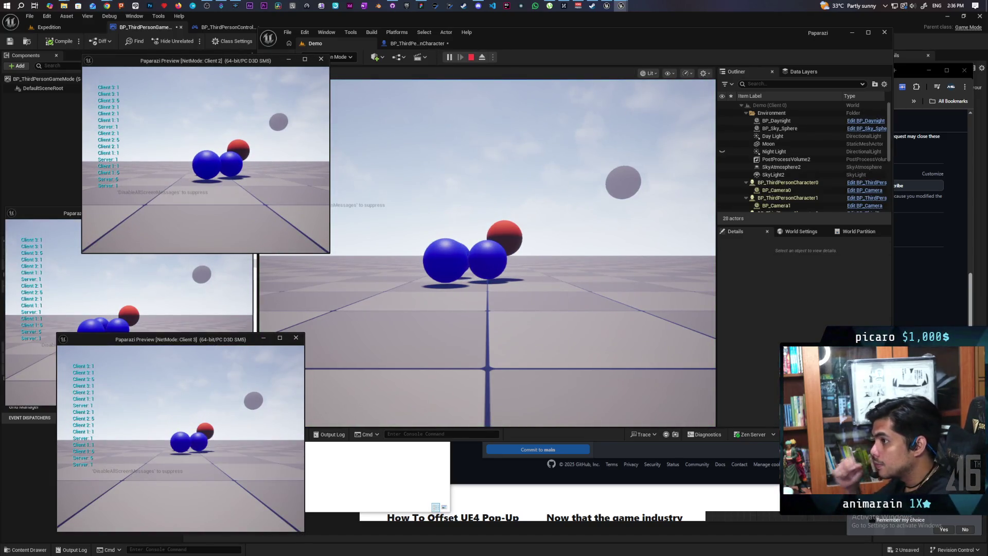
{"action": "left_click", "coordinate": [151, 280]}
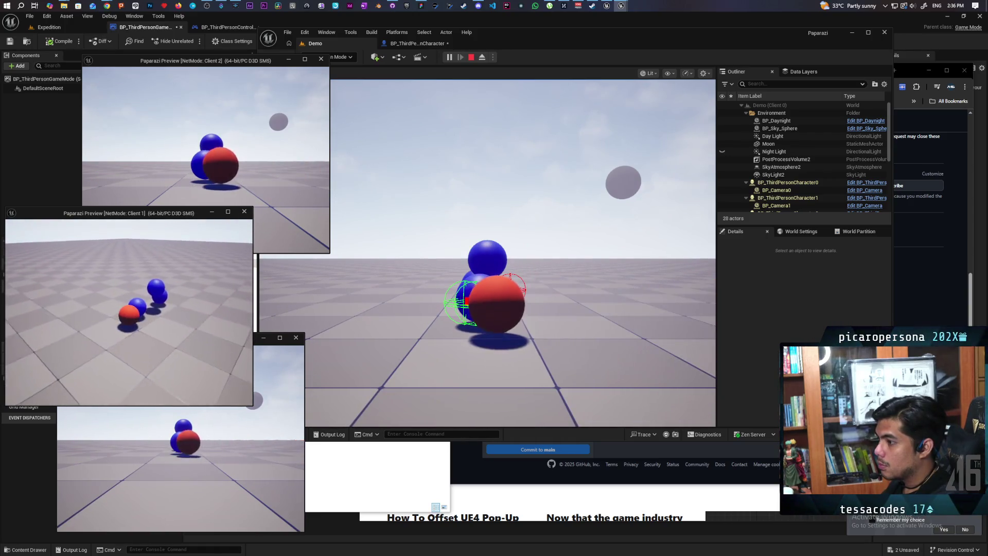
{"action": "key", "text": "alt+Tab"}
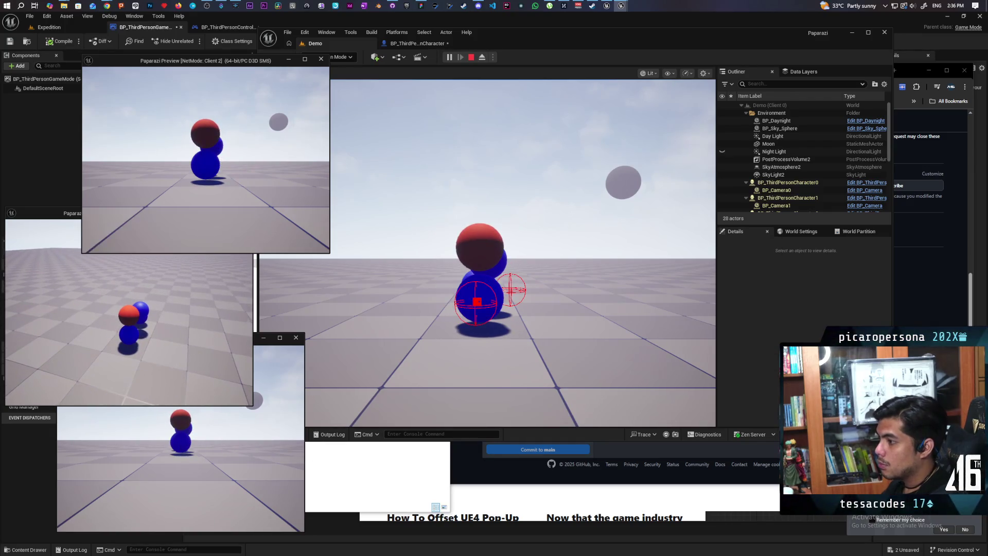
{"action": "key", "text": "w"}
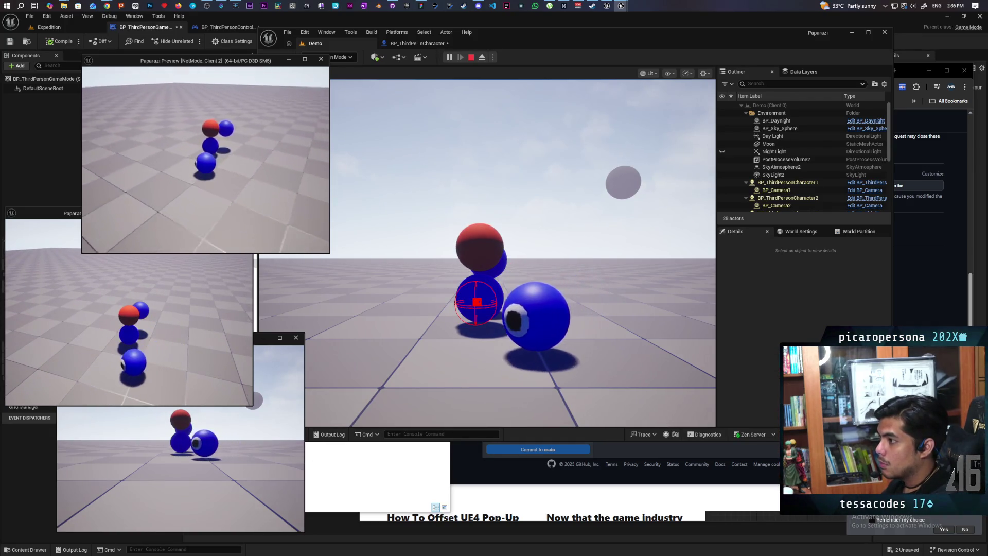
{"action": "key", "text": "space"}
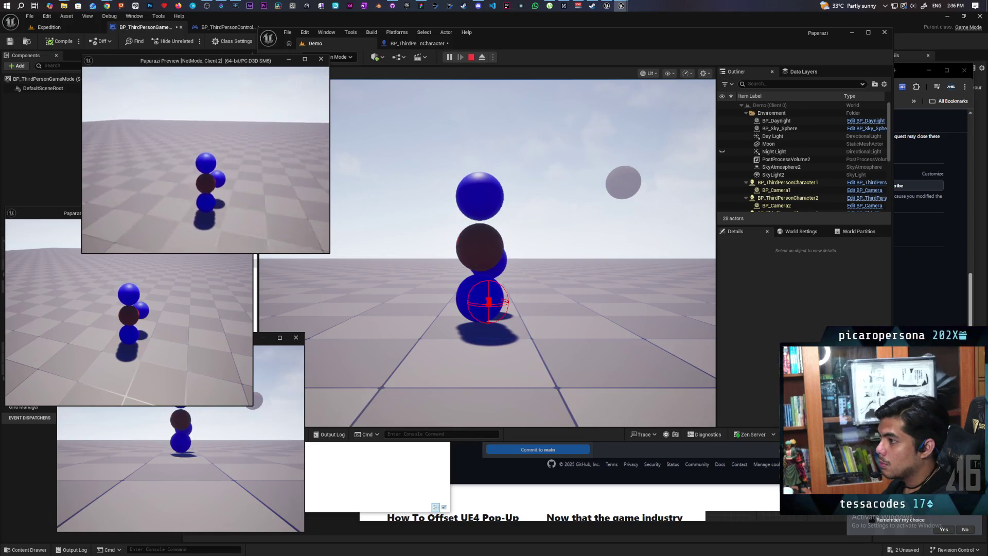
{"action": "key", "text": "e"}
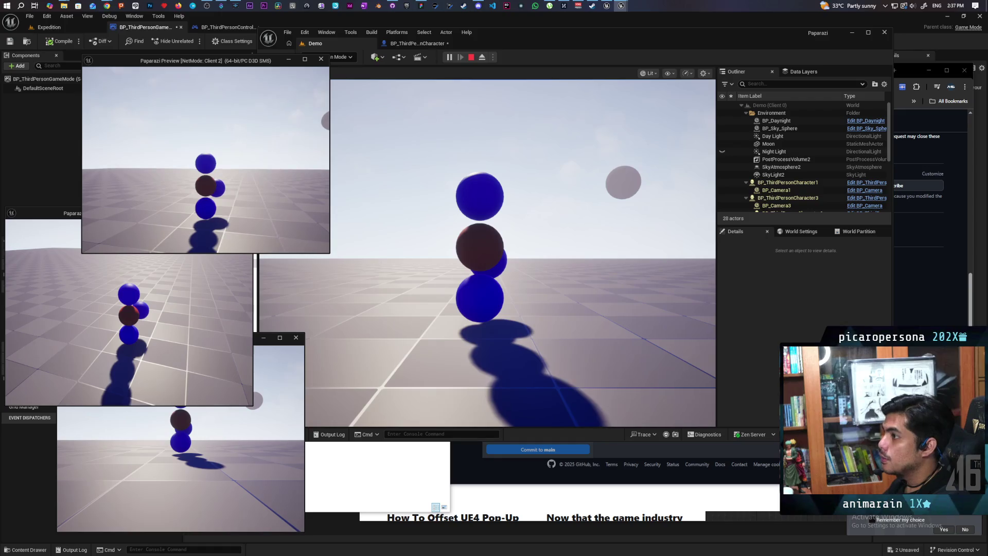
{"action": "key", "text": "Escape"}
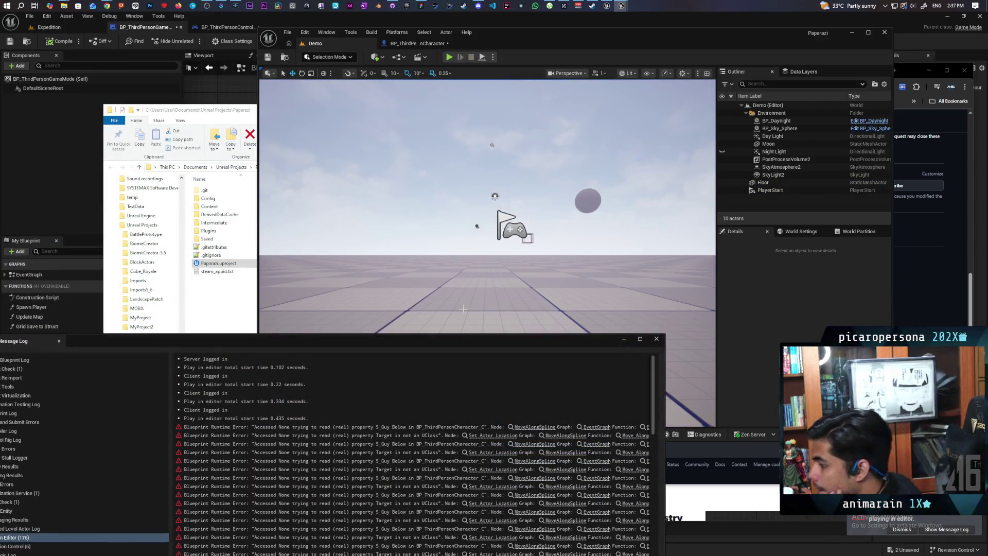
Jump from the Accessed None error to the EventGraph, framing JumpAndAttach and Calculate Jump
{"action": "left_click", "coordinate": [541, 428]}
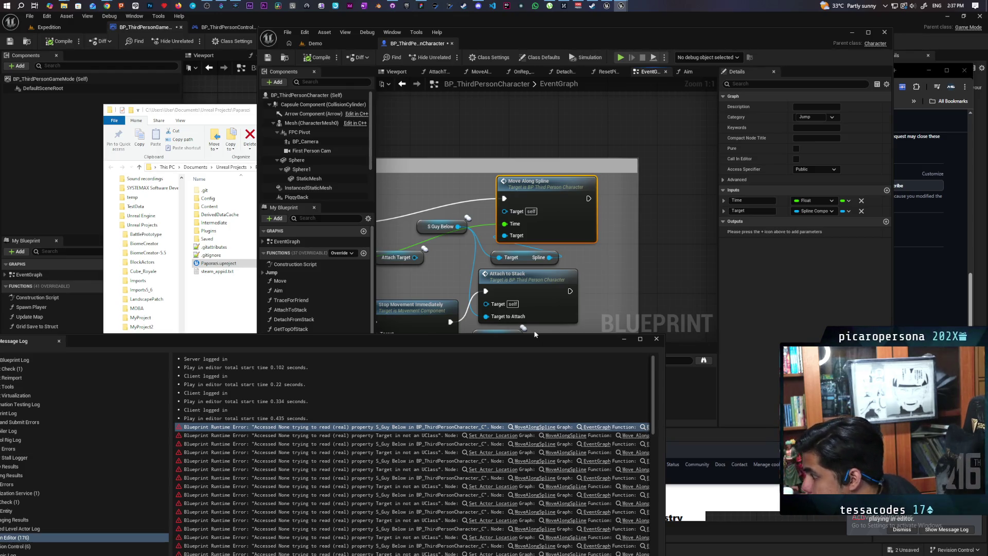
{"action": "mouse_move", "coordinate": [534, 317]}
{"action": "left_mouse_down"}
{"action": "mouse_move", "coordinate": [592, 288]}
{"action": "mouse_move", "coordinate": [559, 249]}
{"action": "mouse_move", "coordinate": [631, 241]}
{"action": "mouse_move", "coordinate": [493, 218]}
{"action": "mouse_move", "coordinate": [639, 227]}
{"action": "mouse_move", "coordinate": [473, 224]}
{"action": "left_mouse_up"}
{"action": "scroll", "coordinate": [493, 218], "scroll_direction": "down", "scroll_amount": 2}
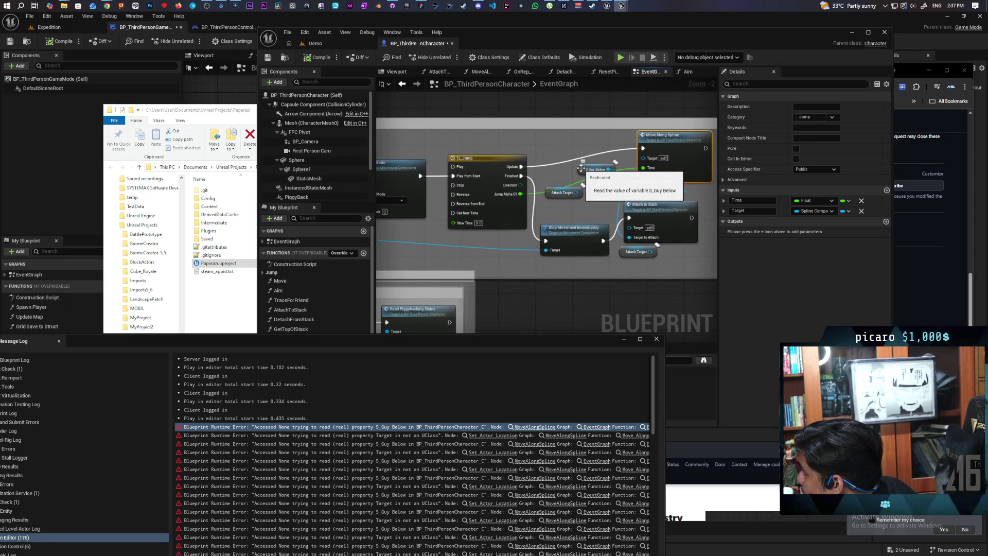
{"action": "scroll", "coordinate": [502, 231], "scroll_direction": "down", "scroll_amount": 2}
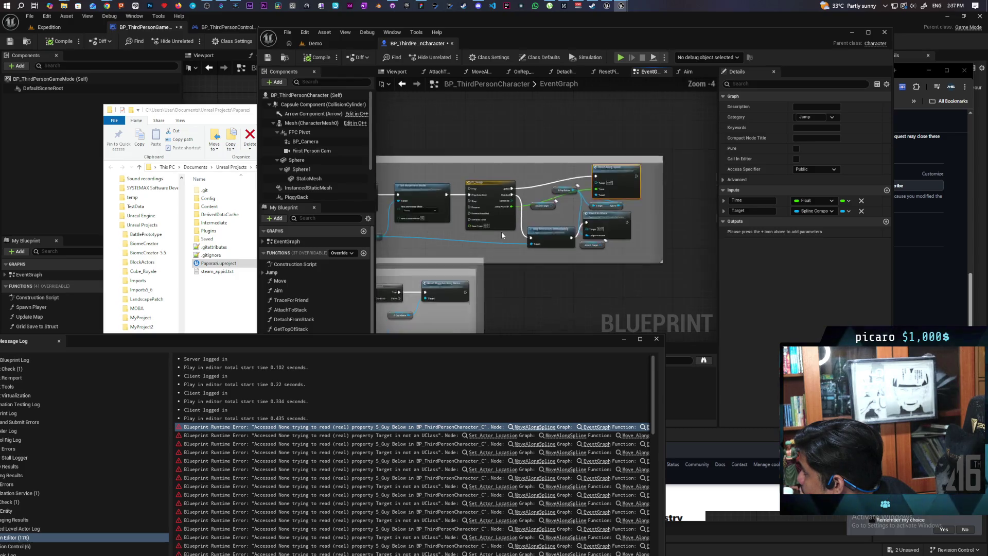
{"action": "mouse_move", "coordinate": [446, 235]}
{"action": "left_mouse_down"}
{"action": "mouse_move", "coordinate": [627, 227]}
{"action": "mouse_move", "coordinate": [568, 222]}
{"action": "left_mouse_up"}
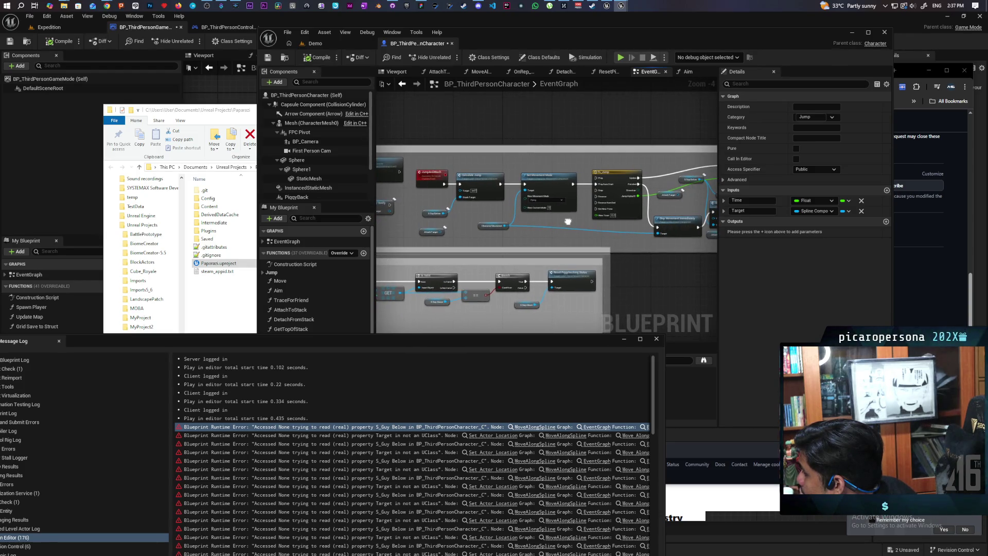
{"action": "left_click_drag", "start_coordinate": [568, 222], "coordinate": [548, 213]}
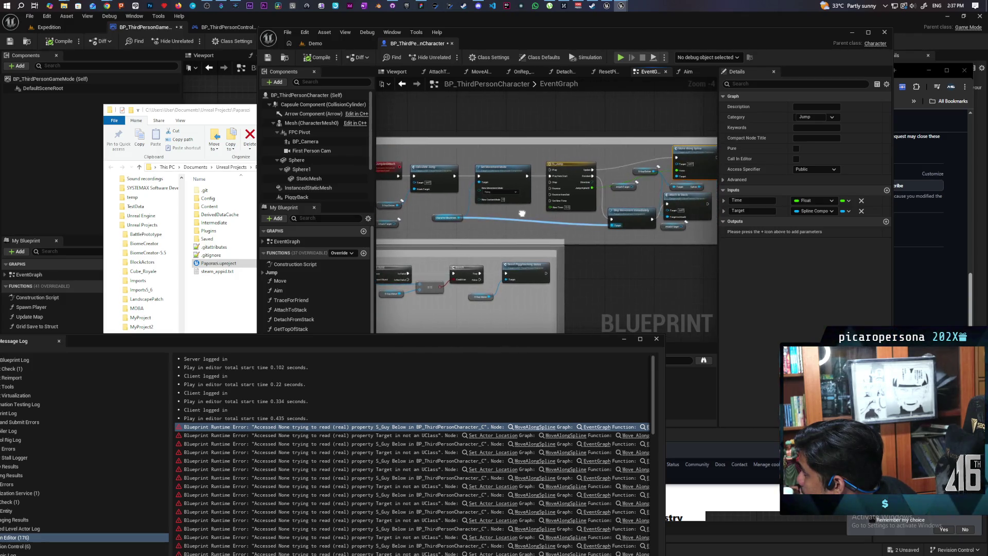
{"action": "scroll", "coordinate": [604, 204], "scroll_direction": "up", "scroll_amount": 4}
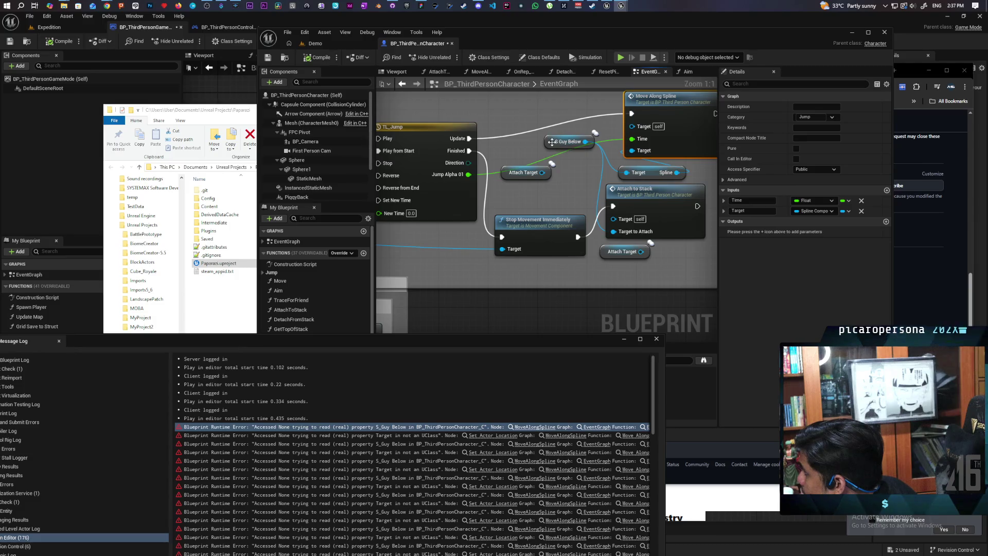
Shift the jump nodes right to make room and place an Is Valid check on S Guy Below
{"action": "left_click_drag", "start_coordinate": [554, 142], "coordinate": [512, 154]}
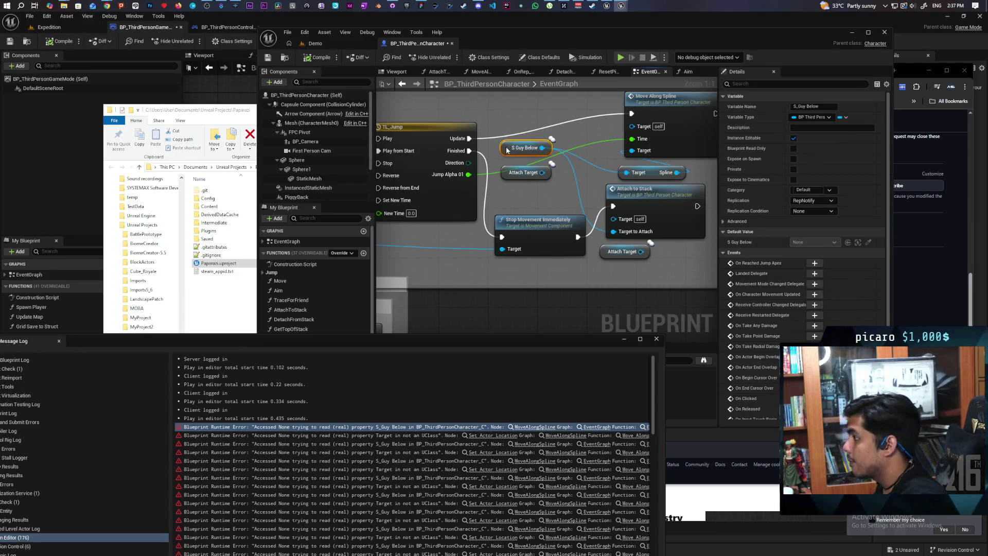
{"action": "left_click_drag", "start_coordinate": [678, 164], "coordinate": [543, 222]}
{"action": "scroll", "coordinate": [493, 209], "scroll_direction": "down", "scroll_amount": 5}
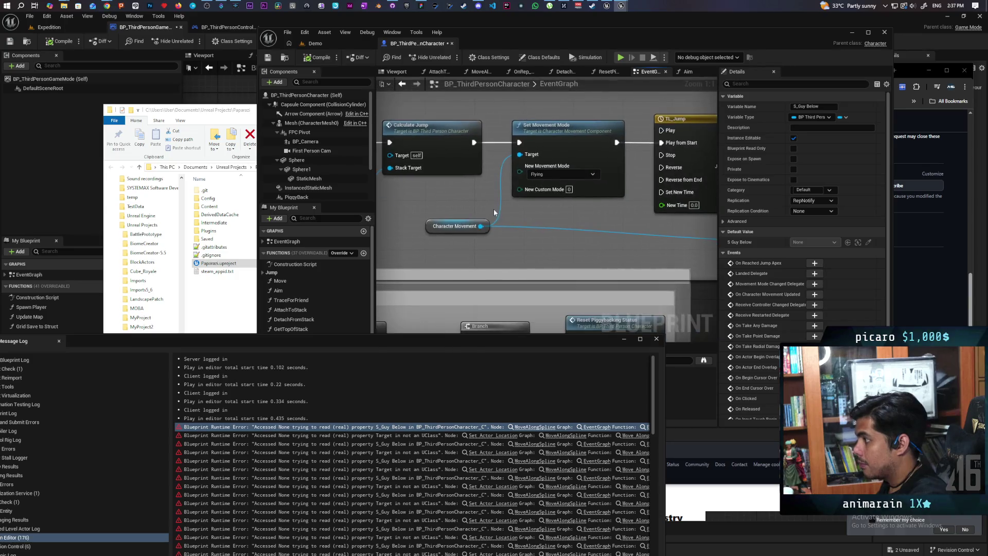
{"action": "scroll", "coordinate": [506, 200], "scroll_direction": "down", "scroll_amount": 1}
{"action": "mouse_move", "coordinate": [489, 148]}
{"action": "left_mouse_down"}
{"action": "mouse_move", "coordinate": [599, 197]}
{"action": "mouse_move", "coordinate": [653, 196]}
{"action": "mouse_move", "coordinate": [687, 214]}
{"action": "left_mouse_up"}
{"action": "left_click_drag", "start_coordinate": [542, 164], "coordinate": [582, 162]}
{"action": "scroll", "coordinate": [484, 180], "scroll_direction": "up", "scroll_amount": 5}
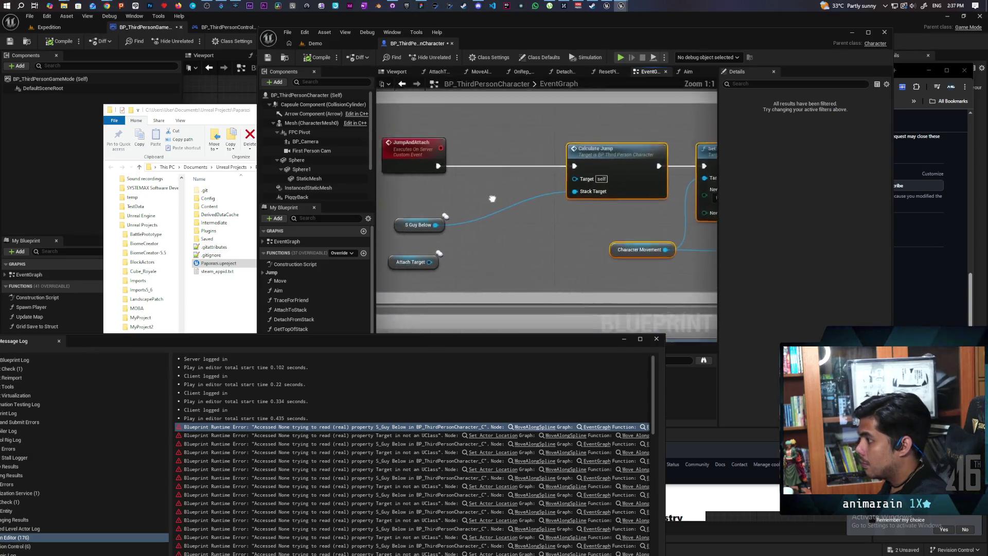
{"action": "left_click", "coordinate": [508, 210]}
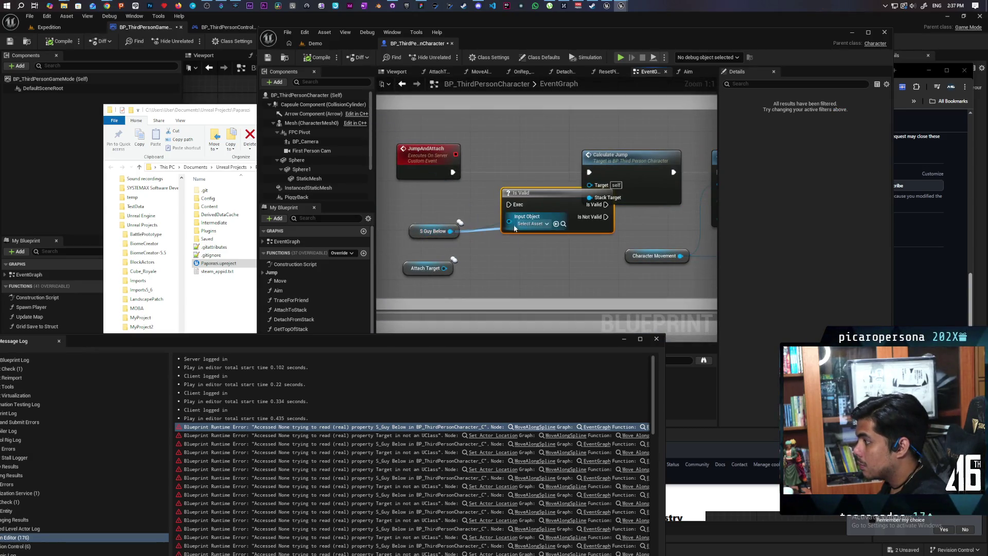
Wire JumpAndAttach into the S Guy Below Is Valid check and compile
{"action": "left_click_drag", "start_coordinate": [532, 203], "coordinate": [514, 171]}
{"action": "left_click_drag", "start_coordinate": [452, 172], "coordinate": [490, 172]}
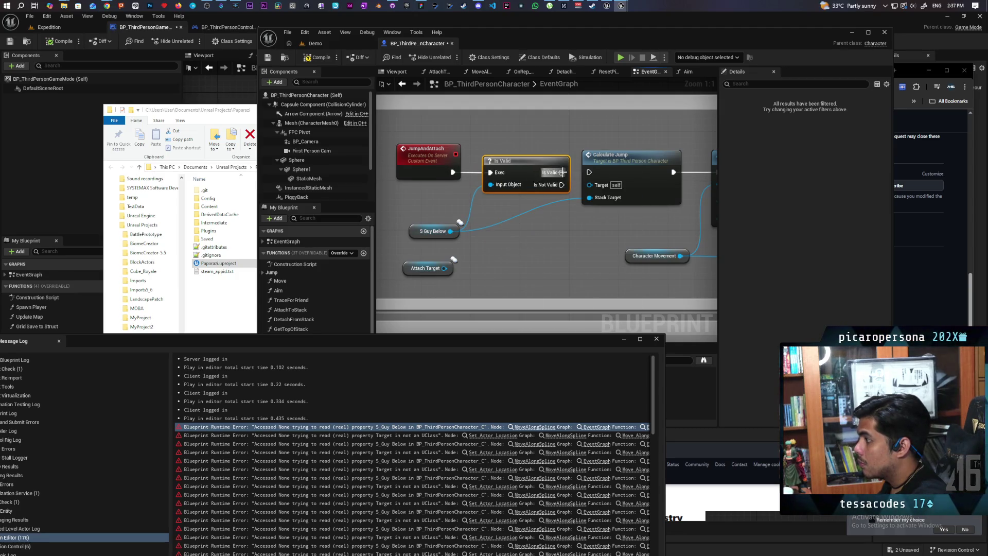
{"action": "scroll", "coordinate": [600, 234], "scroll_direction": "down", "scroll_amount": 3}
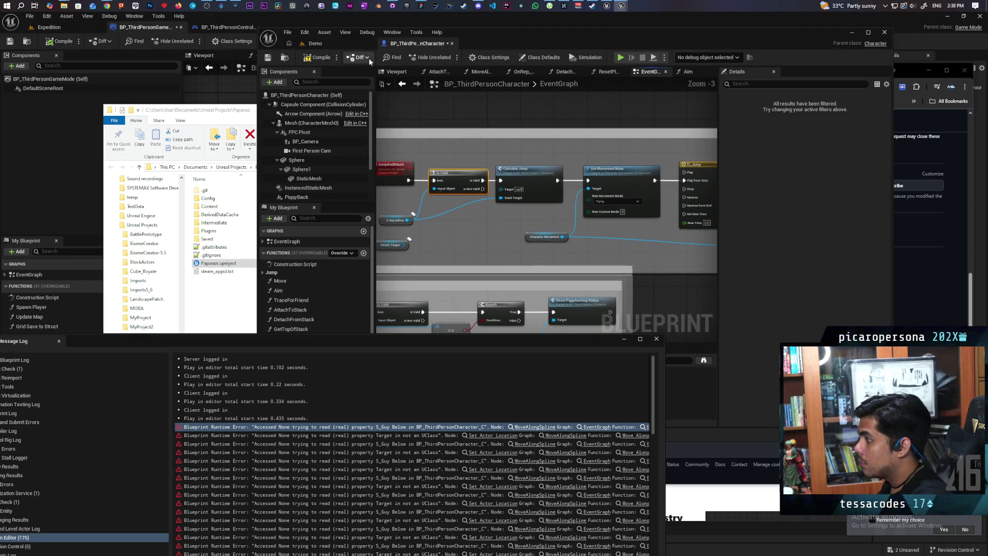
{"action": "left_click", "coordinate": [308, 57]}
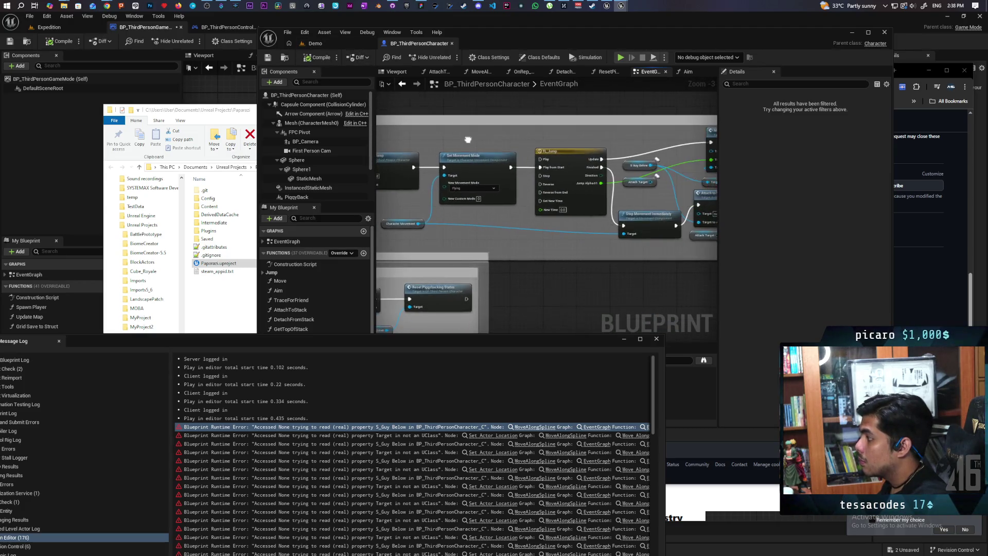
Enlarge the comment box around TL_Jump and Move Along Spline
{"action": "left_click_drag", "start_coordinate": [575, 175], "coordinate": [437, 170]}
{"action": "left_click_drag", "start_coordinate": [642, 238], "coordinate": [509, 226]}
{"action": "left_click_drag", "start_coordinate": [603, 241], "coordinate": [706, 240]}
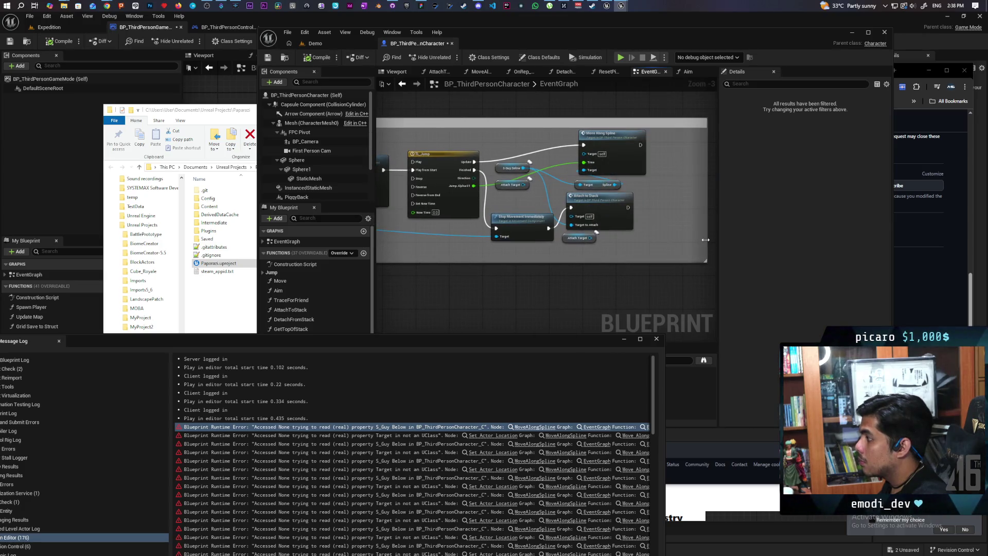
{"action": "left_click_drag", "start_coordinate": [633, 117], "coordinate": [634, 101]}
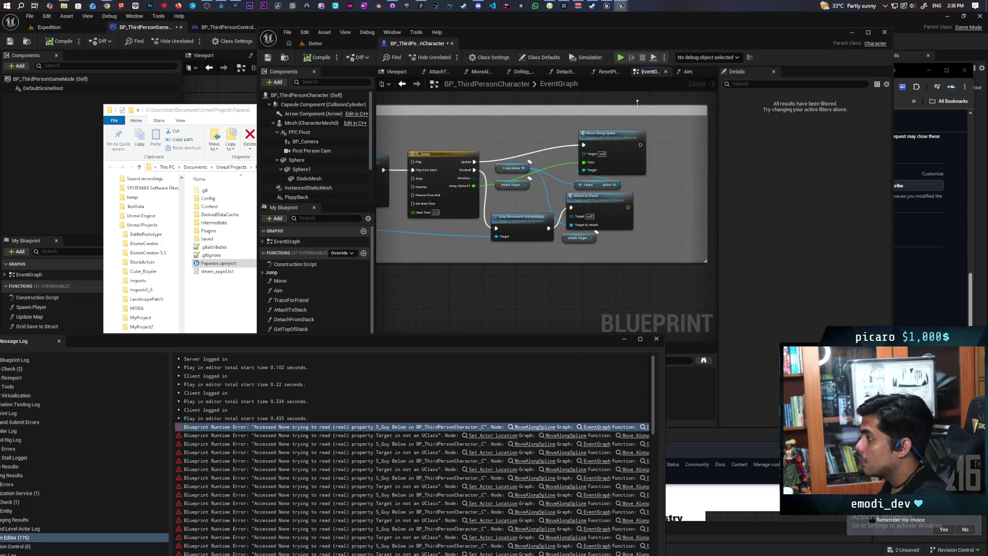
{"action": "scroll", "coordinate": [587, 170], "scroll_direction": "down", "scroll_amount": 2}
{"action": "scroll", "coordinate": [573, 165], "scroll_direction": "up", "scroll_amount": 2}
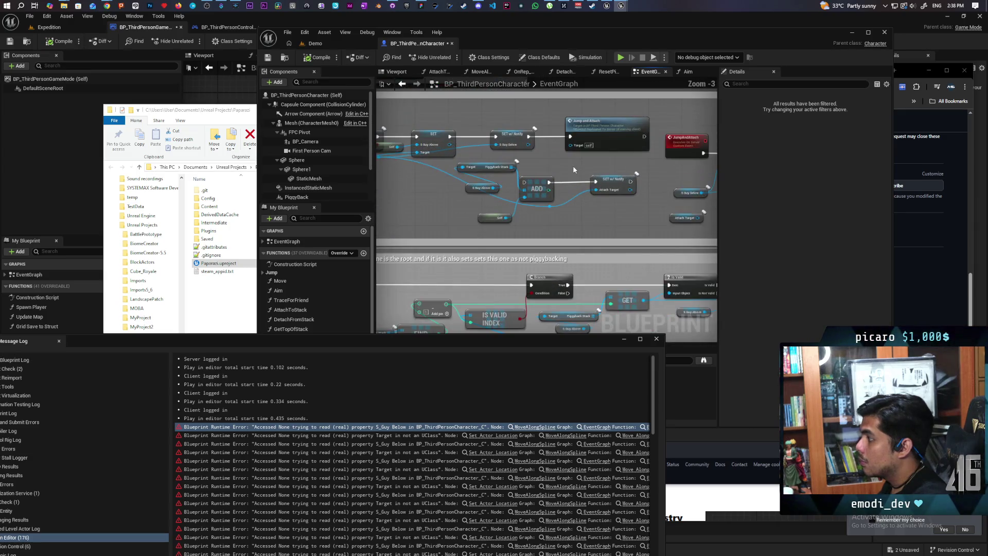
{"action": "mouse_move", "coordinate": [568, 164]}
{"action": "left_mouse_down"}
{"action": "mouse_move", "coordinate": [501, 156]}
{"action": "mouse_move", "coordinate": [645, 174]}
{"action": "left_mouse_up"}
Paste an Is Valid node before Jump and Attach and connect it
{"action": "left_click", "coordinate": [611, 149]}
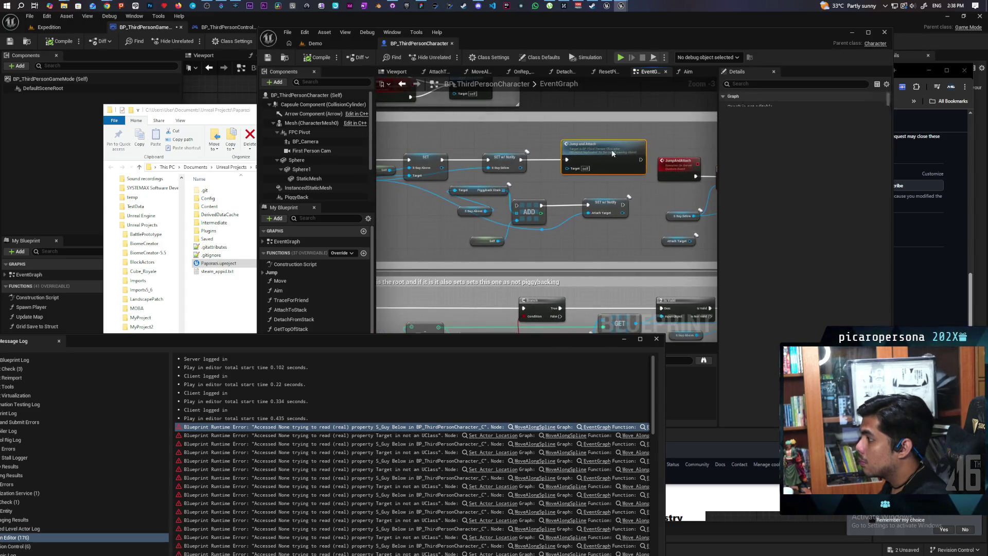
{"action": "key", "text": "ctrl+v"}
{"action": "scroll", "coordinate": [535, 171], "scroll_direction": "up", "scroll_amount": 3}
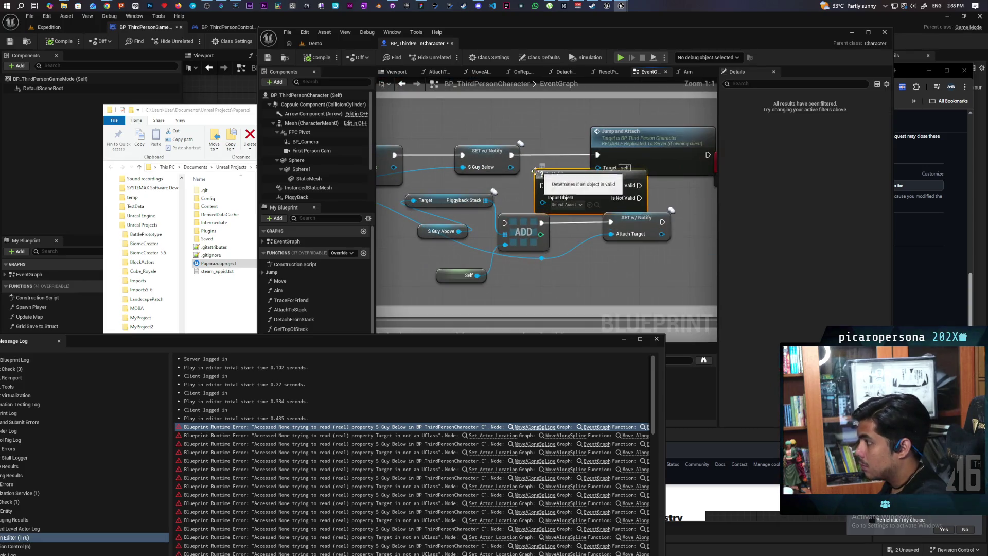
{"action": "mouse_move", "coordinate": [561, 183]}
{"action": "left_mouse_down"}
{"action": "mouse_move", "coordinate": [559, 151]}
{"action": "mouse_move", "coordinate": [482, 155]}
{"action": "left_mouse_up"}
{"action": "mouse_move", "coordinate": [573, 149]}
{"action": "left_mouse_down"}
{"action": "mouse_move", "coordinate": [529, 149]}
{"action": "mouse_move", "coordinate": [608, 156]}
{"action": "mouse_move", "coordinate": [598, 156]}
{"action": "left_mouse_up"}
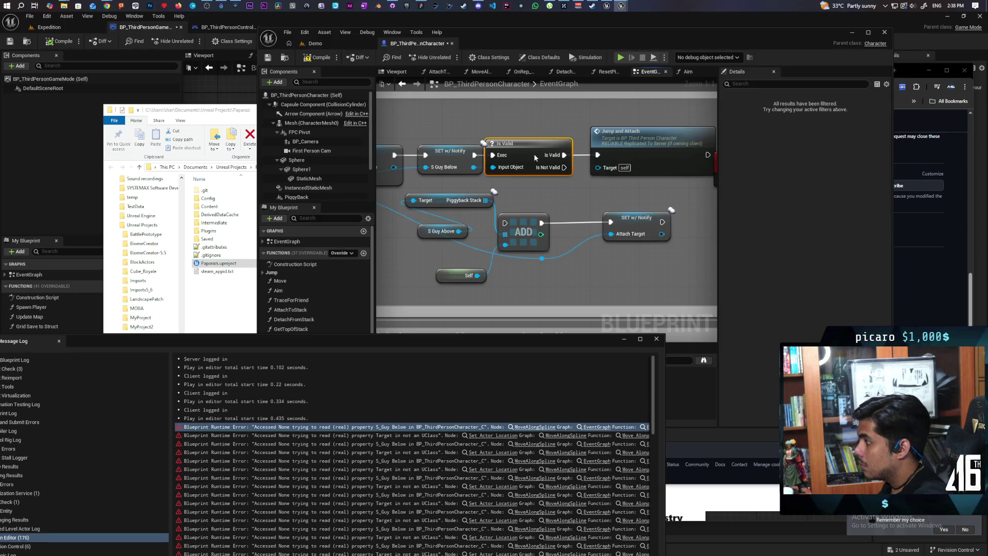
Save the Blueprint and start a new multiplayer play test from the Demo level
{"action": "key", "text": "ctrl+s"}
{"action": "left_click", "coordinate": [656, 339]}
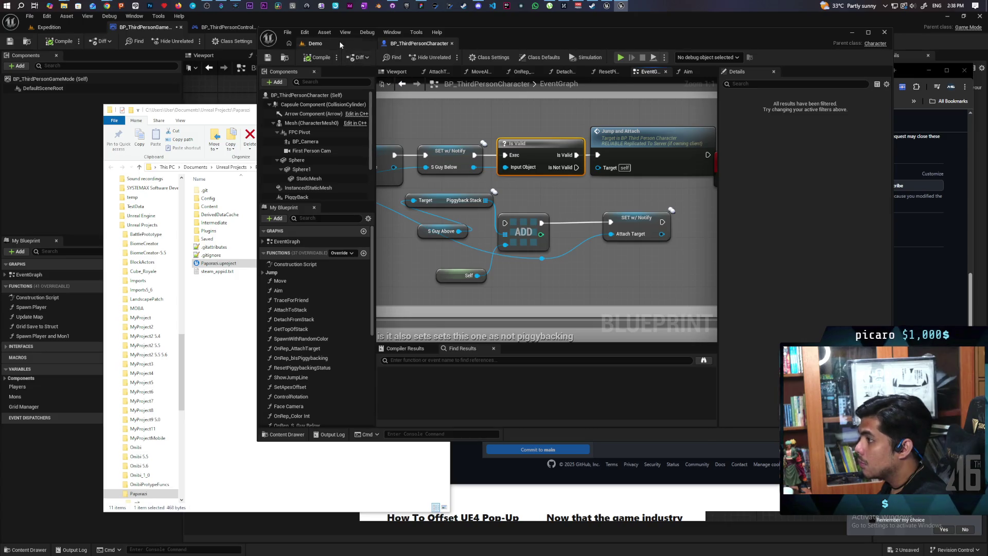
{"action": "left_click", "coordinate": [340, 44]}
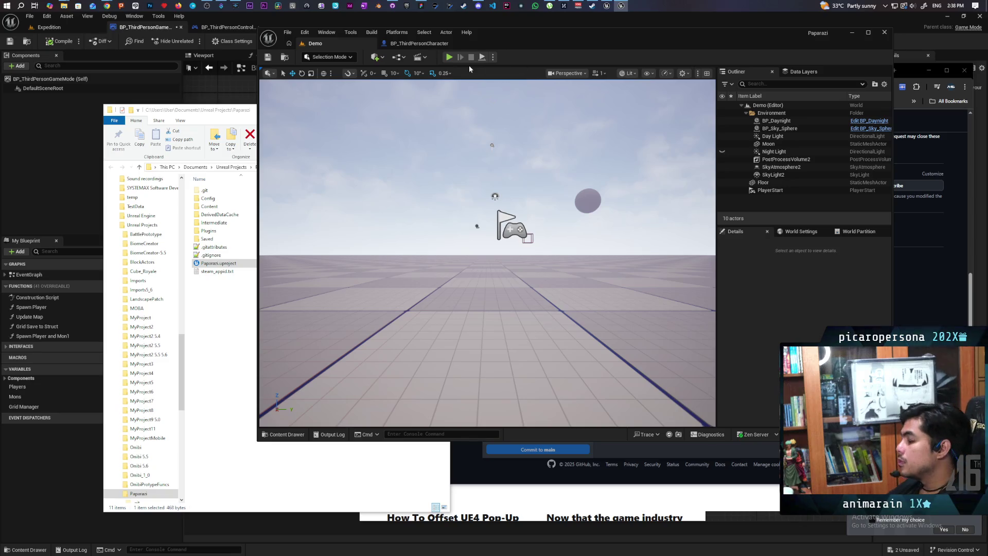
{"action": "left_click", "coordinate": [449, 57]}
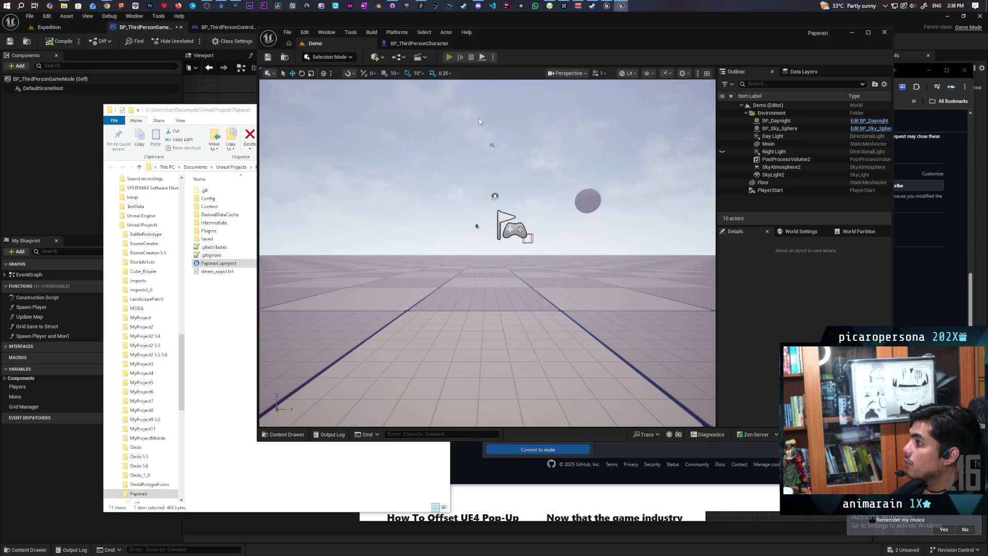
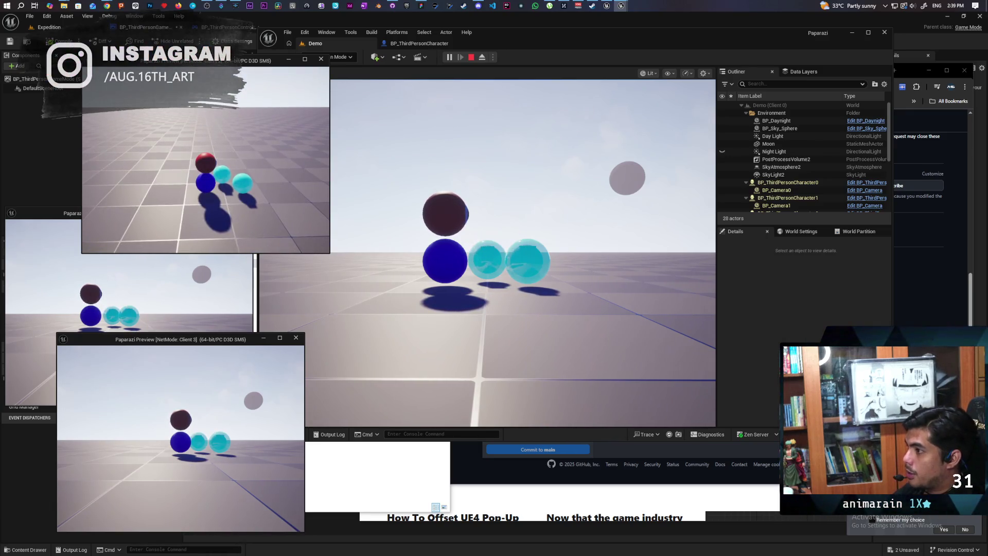
Stop the play session and maximize the BP_ThirdPersonCharacter Blueprint editor
{"action": "key", "text": "Escape"}
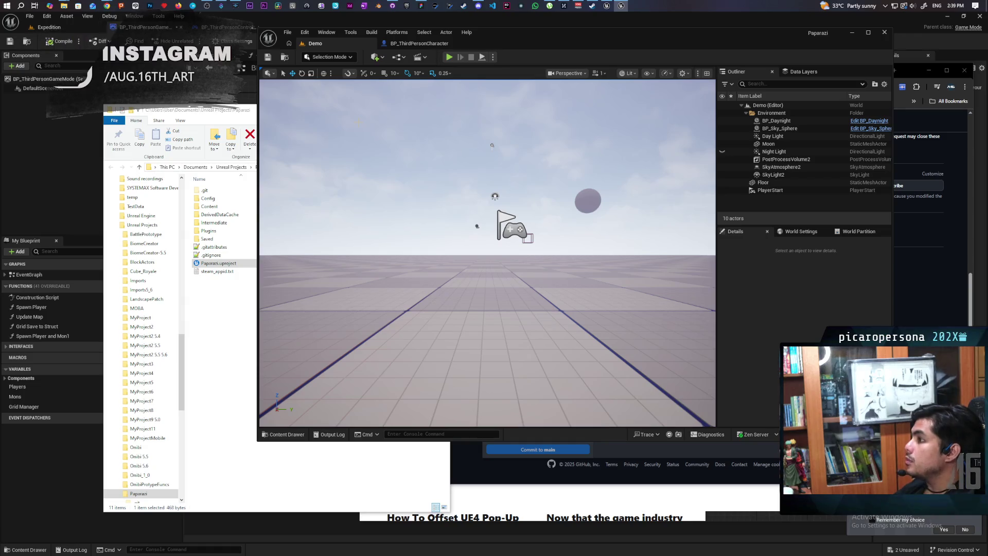
{"action": "left_click", "coordinate": [415, 43]}
{"action": "scroll", "coordinate": [495, 202], "scroll_direction": "down", "scroll_amount": 5}
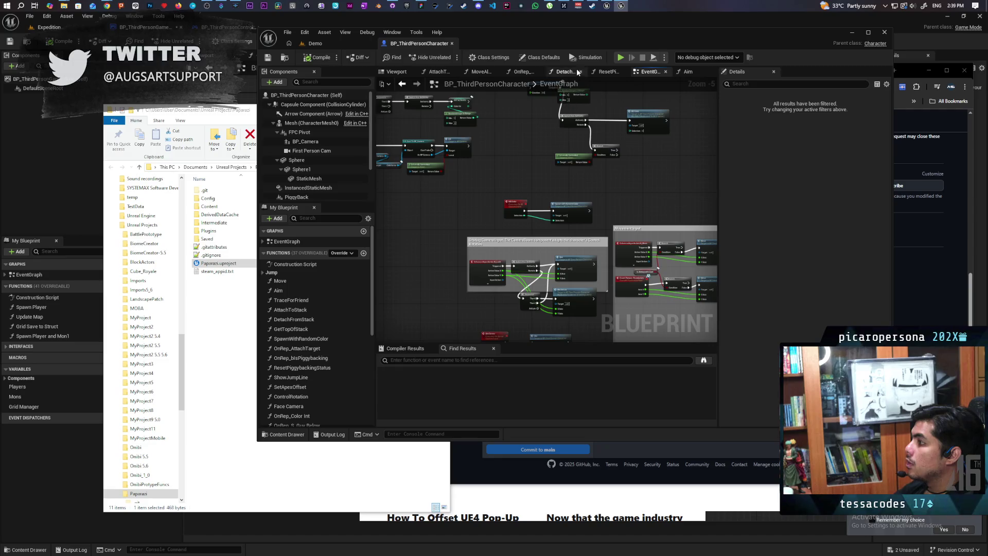
{"action": "double_click", "coordinate": [567, 33]}
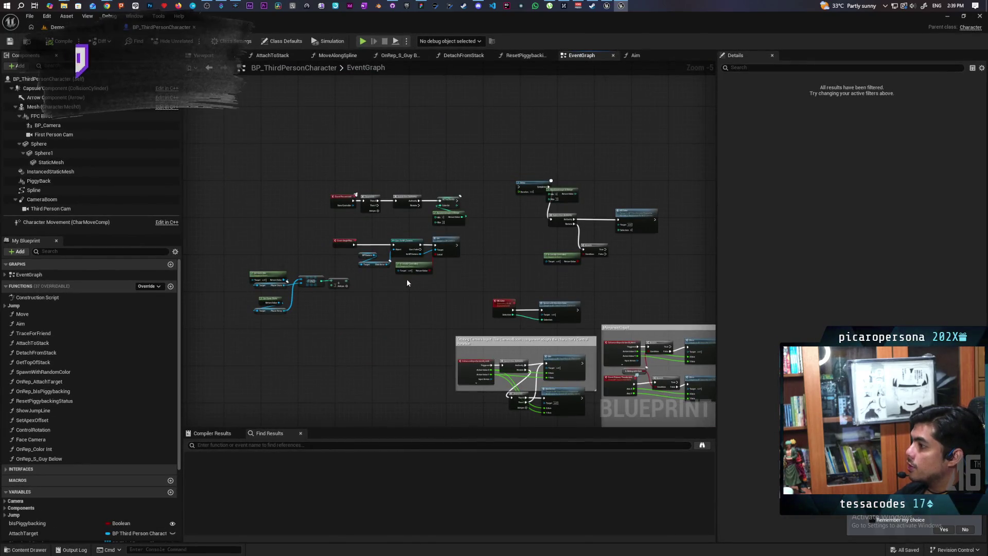
{"action": "scroll", "coordinate": [431, 256], "scroll_direction": "up", "scroll_amount": 6}
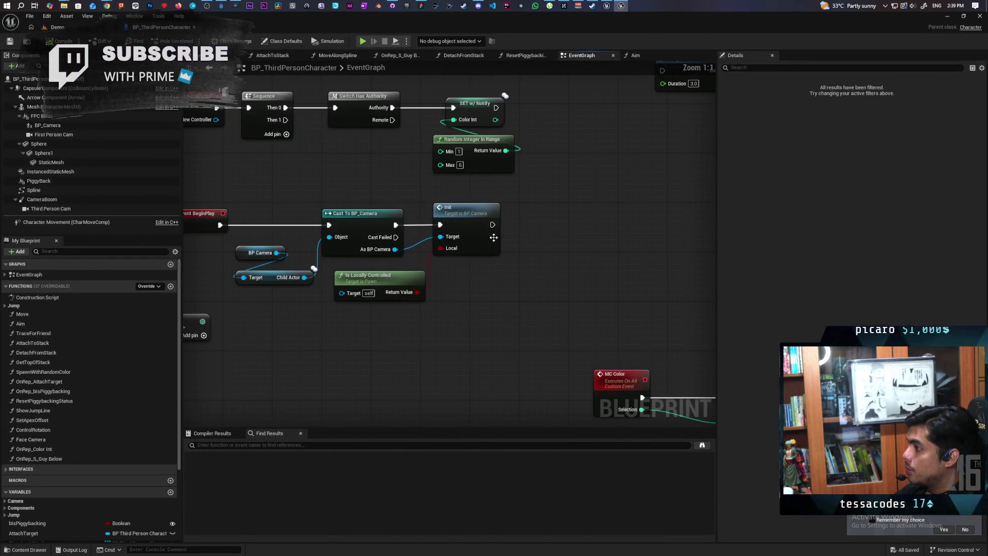
Pan the EventGraph to review the Event Possessed, Delay, Branch and MC Color nodes
{"action": "mouse_move", "coordinate": [494, 236]}
{"action": "left_mouse_down"}
{"action": "mouse_move", "coordinate": [384, 220]}
{"action": "mouse_move", "coordinate": [549, 233]}
{"action": "mouse_move", "coordinate": [339, 264]}
{"action": "mouse_move", "coordinate": [592, 227]}
{"action": "mouse_move", "coordinate": [397, 211]}
{"action": "mouse_move", "coordinate": [373, 258]}
{"action": "left_mouse_up"}
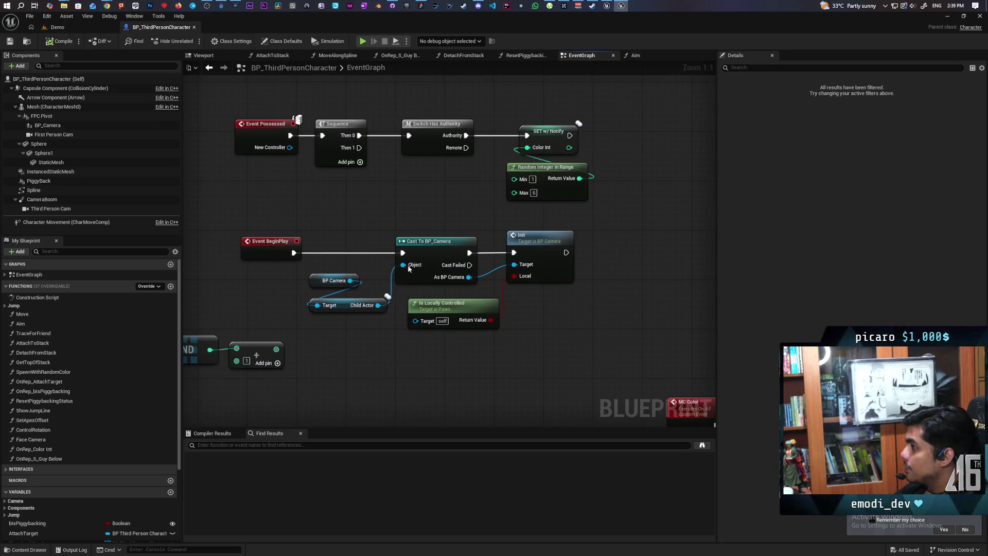
{"action": "scroll", "coordinate": [409, 268], "scroll_direction": "down", "scroll_amount": 4}
{"action": "mouse_move", "coordinate": [410, 268]}
{"action": "left_mouse_down"}
{"action": "mouse_move", "coordinate": [327, 289]}
{"action": "mouse_move", "coordinate": [403, 183]}
{"action": "left_mouse_up"}
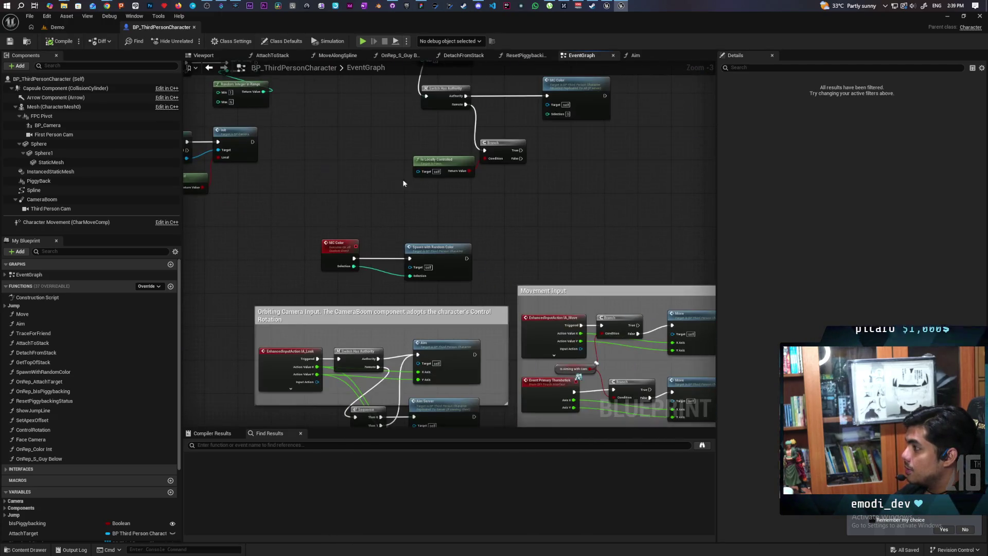
{"action": "scroll", "coordinate": [456, 248], "scroll_direction": "up", "scroll_amount": 3}
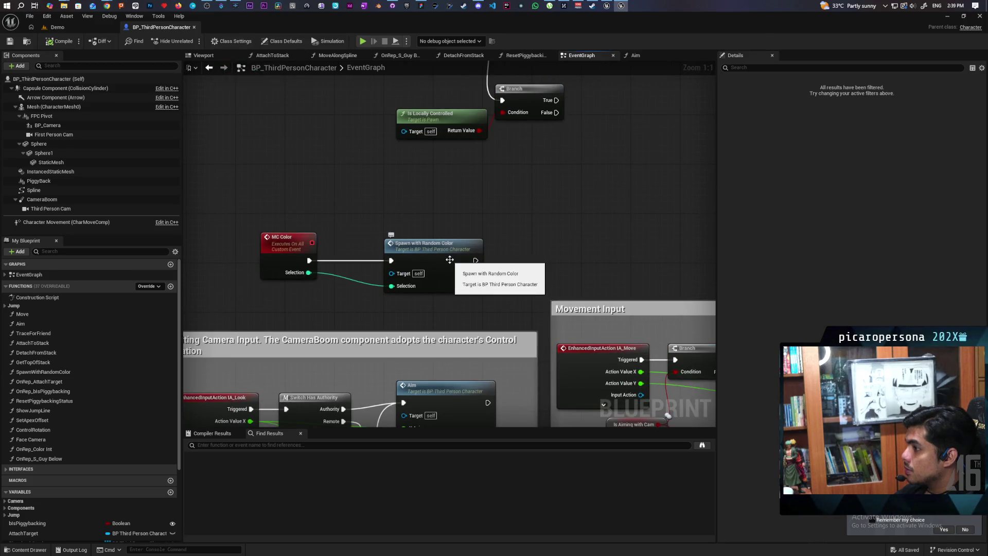
{"action": "scroll", "coordinate": [338, 213], "scroll_direction": "down", "scroll_amount": 3}
{"action": "mouse_move", "coordinate": [338, 214]}
{"action": "left_mouse_down"}
{"action": "mouse_move", "coordinate": [567, 287]}
{"action": "mouse_move", "coordinate": [495, 297]}
{"action": "mouse_move", "coordinate": [539, 300]}
{"action": "mouse_move", "coordinate": [437, 278]}
{"action": "mouse_move", "coordinate": [521, 272]}
{"action": "left_mouse_up"}
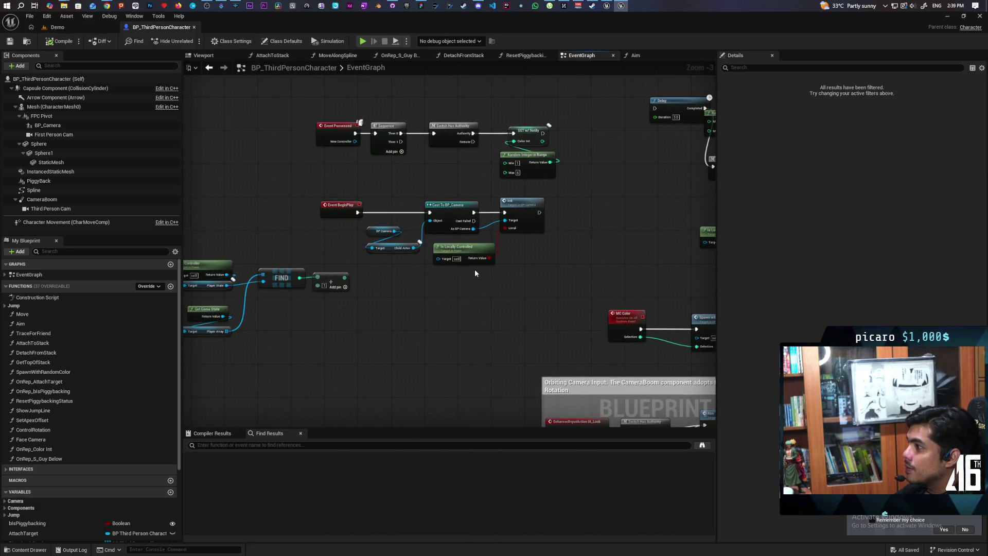
{"action": "scroll", "coordinate": [474, 273], "scroll_direction": "up", "scroll_amount": 1}
{"action": "mouse_move", "coordinate": [285, 166]}
{"action": "left_mouse_down"}
{"action": "mouse_move", "coordinate": [517, 246]}
{"action": "mouse_move", "coordinate": [525, 233]}
{"action": "mouse_move", "coordinate": [507, 230]}
{"action": "left_mouse_up"}
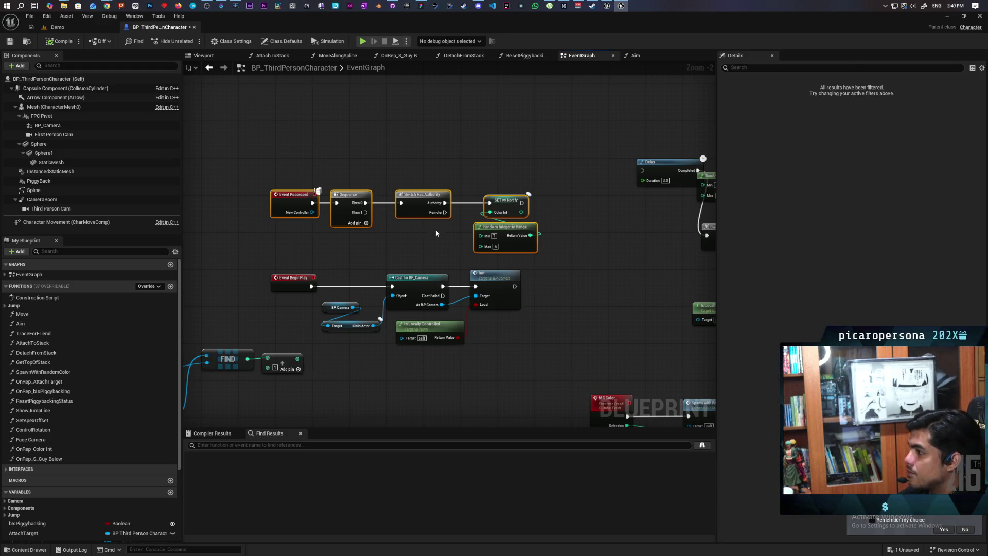
{"action": "left_click_drag", "start_coordinate": [370, 244], "coordinate": [550, 160]}
{"action": "mouse_move", "coordinate": [469, 307]}
{"action": "left_mouse_down"}
{"action": "mouse_move", "coordinate": [395, 337]}
{"action": "mouse_move", "coordinate": [338, 322]}
{"action": "mouse_move", "coordinate": [558, 326]}
{"action": "mouse_move", "coordinate": [502, 169]}
{"action": "mouse_move", "coordinate": [443, 164]}
{"action": "mouse_move", "coordinate": [445, 172]}
{"action": "left_mouse_up"}
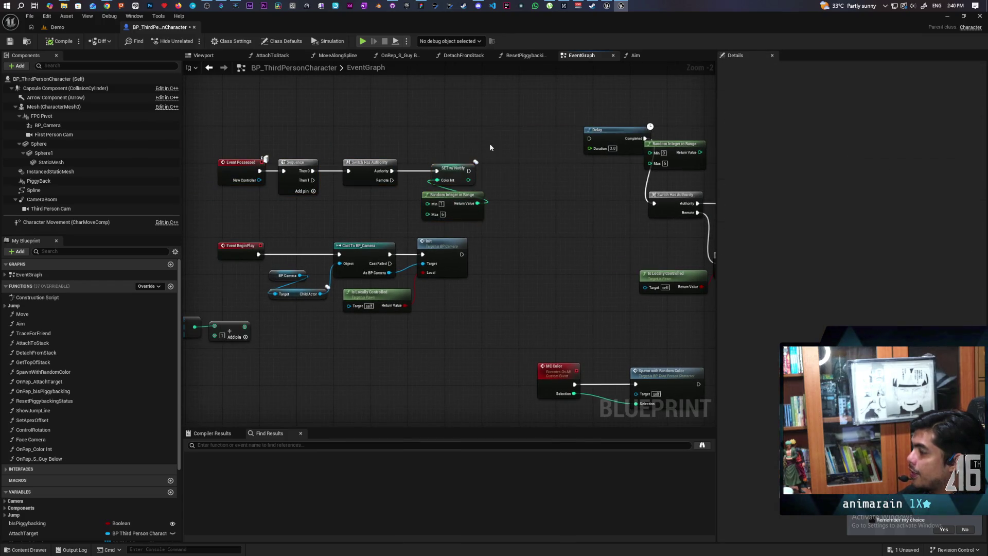
{"action": "scroll", "coordinate": [449, 168], "scroll_direction": "up", "scroll_amount": 2}
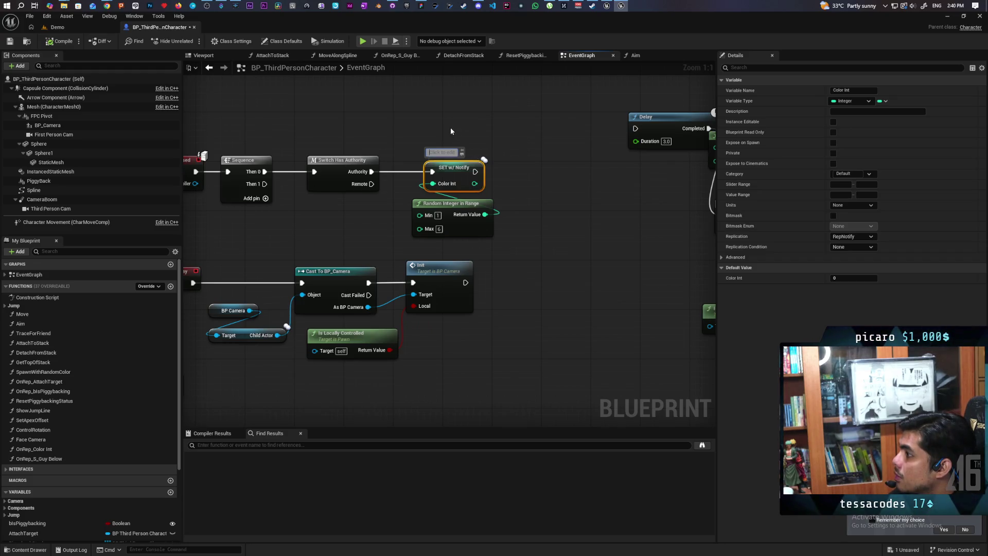
Write 'Color is set on notify' in the SET w/ Notify node's comment and commit it
{"action": "type", "text": "Color is"}
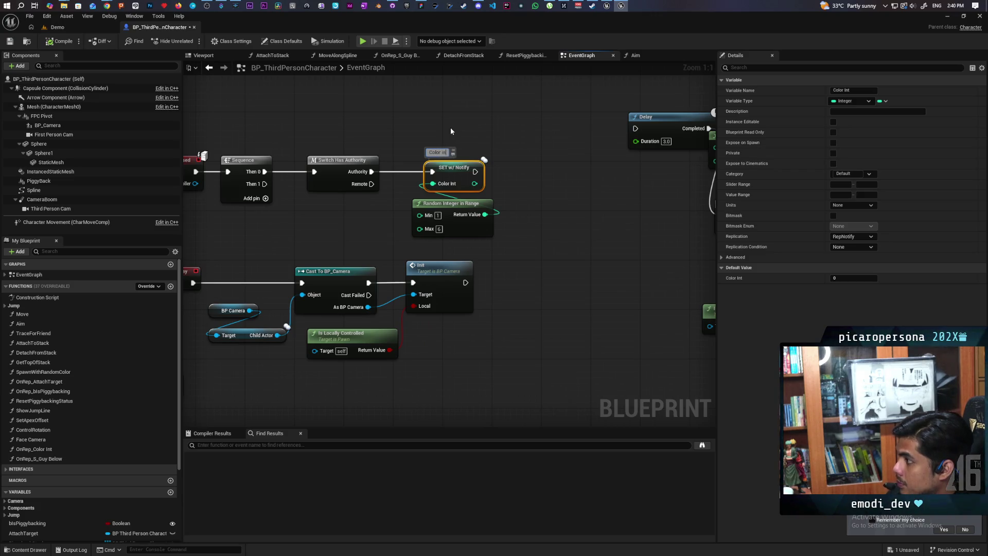
{"action": "type", "text": "ot"}
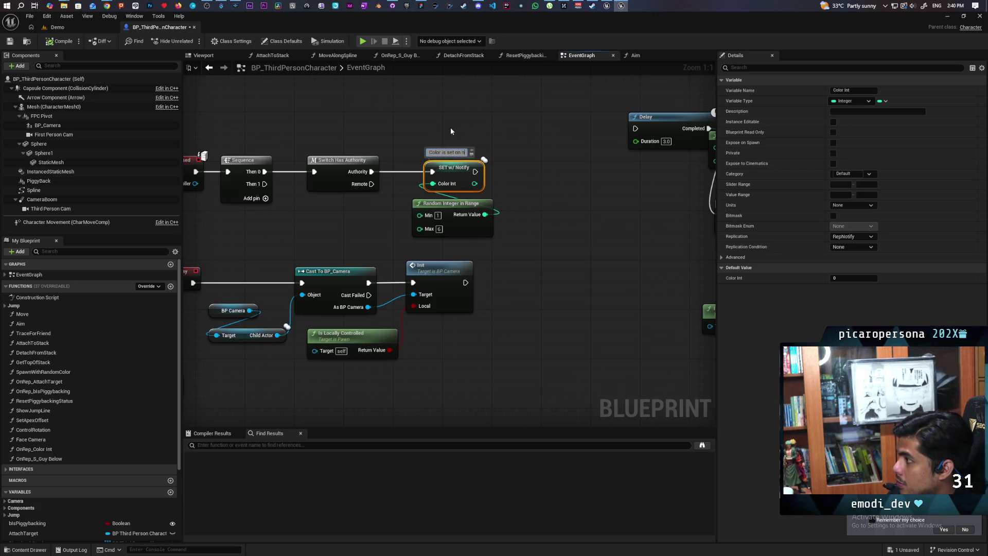
{"action": "type", "text": "ify"}
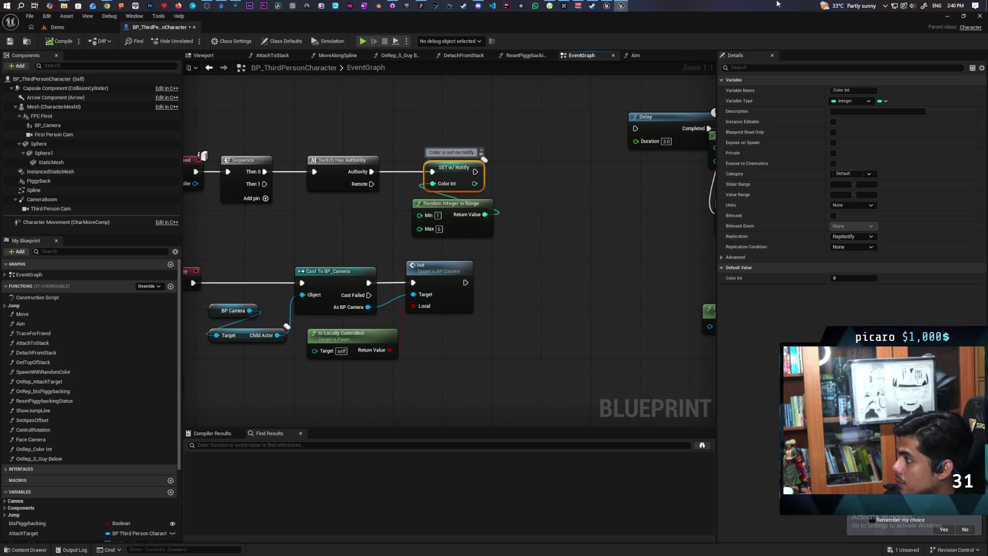
{"action": "left_click", "coordinate": [576, 253]}
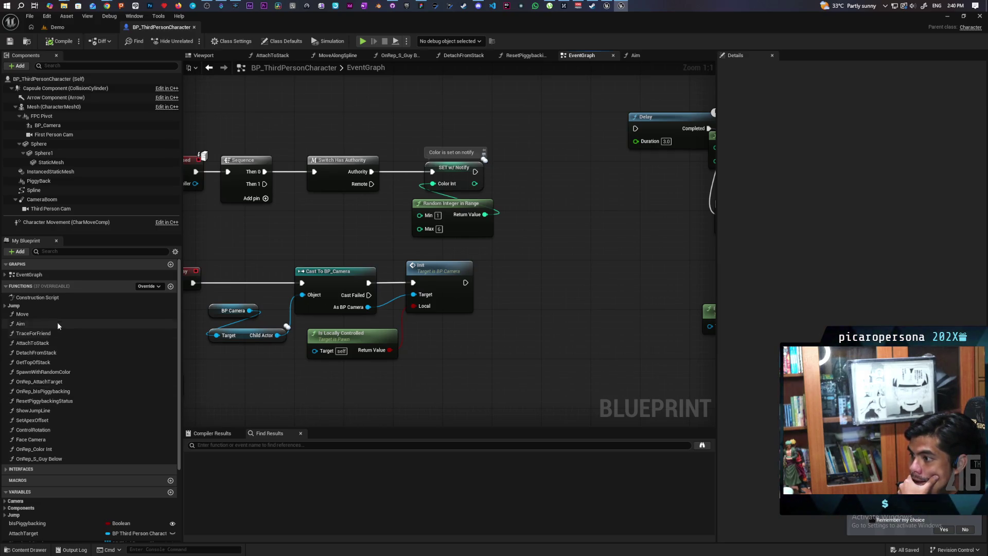
Delete the Print String node and its leftover reroute from OnRep_Color Int
{"action": "right_click", "coordinate": [85, 286]}
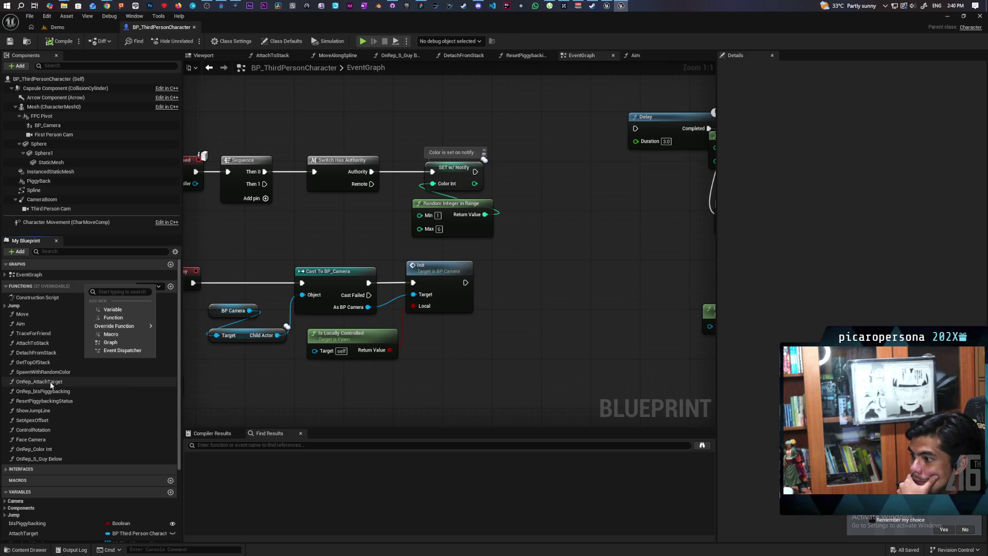
{"action": "double_click", "coordinate": [44, 450]}
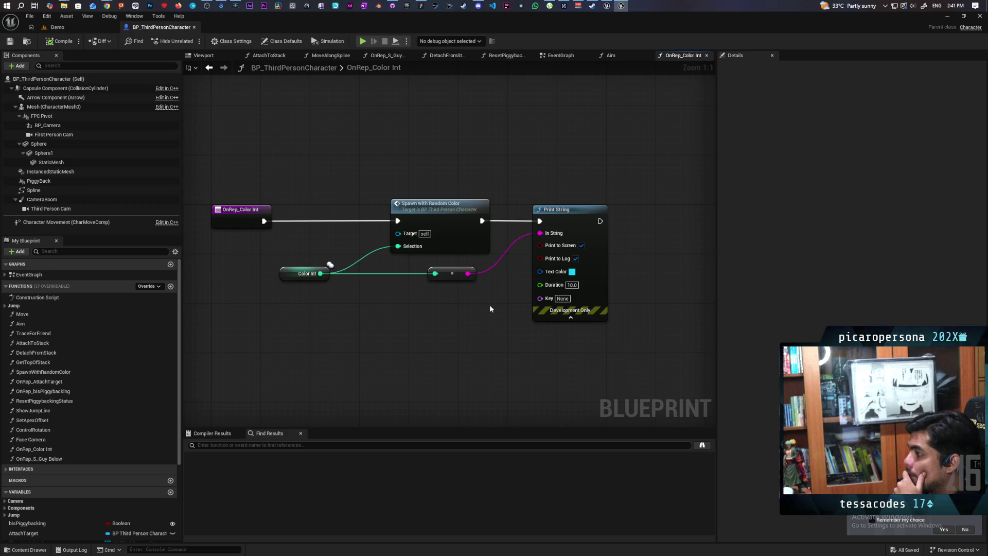
{"action": "left_click_drag", "start_coordinate": [510, 183], "coordinate": [554, 248]}
{"action": "key", "text": "Delete"}
{"action": "left_click", "coordinate": [452, 273]}
{"action": "key", "text": "Delete"}
Compile and save the Blueprint, then open the SpawnWithRandomColor function graph
{"action": "key", "text": "ctrl+s"}
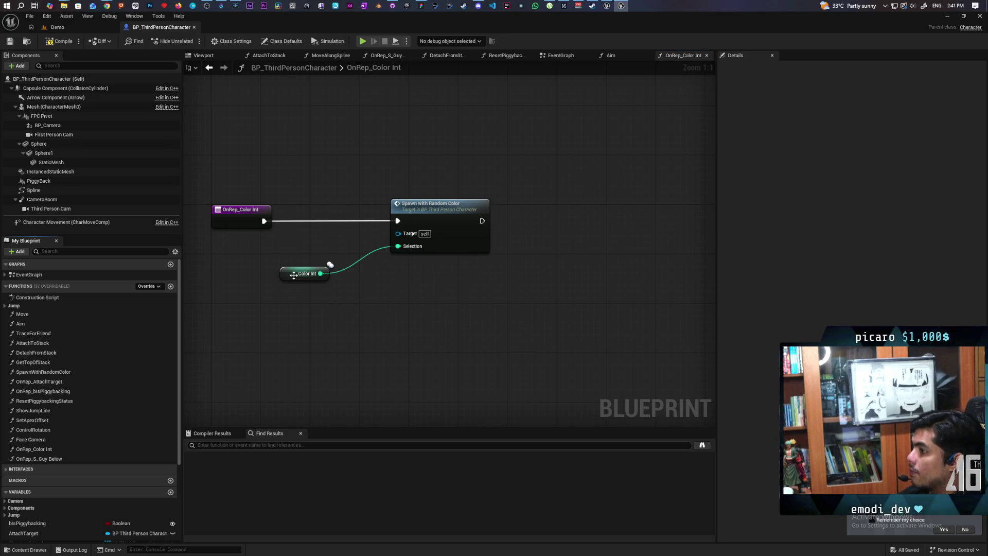
{"action": "left_click_drag", "start_coordinate": [294, 274], "coordinate": [320, 273]}
{"action": "left_click", "coordinate": [63, 44]}
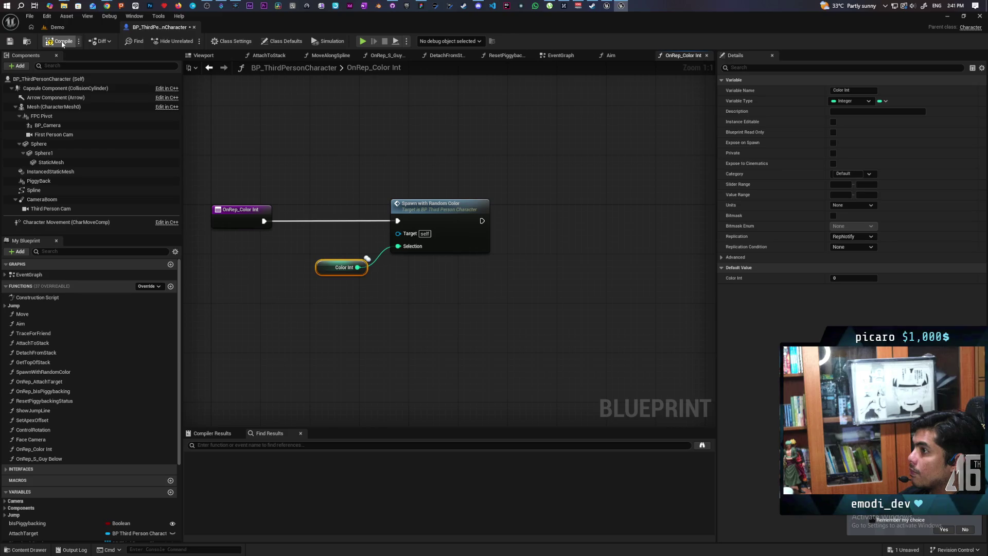
{"action": "left_click", "coordinate": [15, 43]}
{"action": "double_click", "coordinate": [449, 244]}
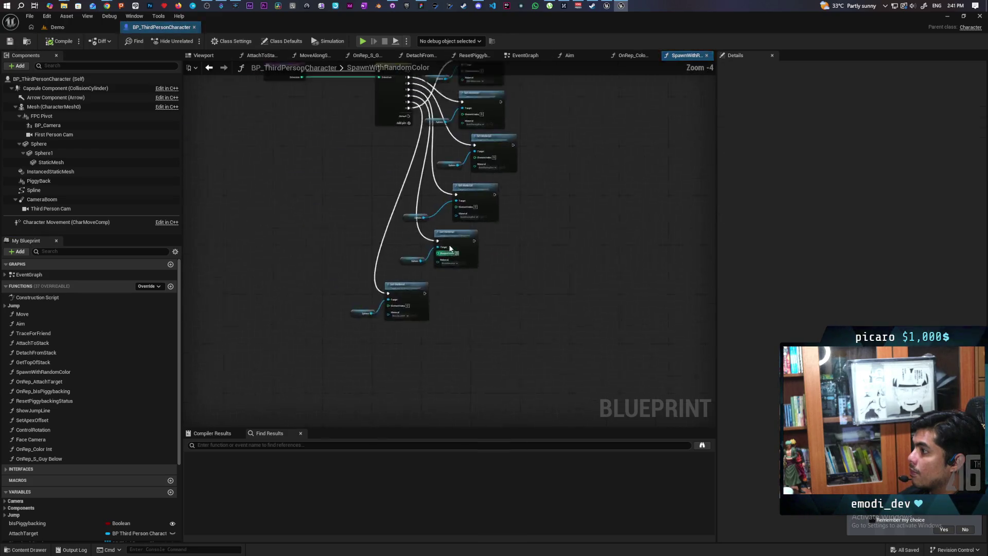
Move the top Set Material and Sphere pair up next to the Switch on Int
{"action": "mouse_move", "coordinate": [310, 160]}
{"action": "left_mouse_down"}
{"action": "mouse_move", "coordinate": [467, 265]}
{"action": "mouse_move", "coordinate": [489, 263]}
{"action": "mouse_move", "coordinate": [391, 262]}
{"action": "left_mouse_up"}
{"action": "left_click", "coordinate": [419, 236]}
{"action": "left_click", "coordinate": [501, 264]}
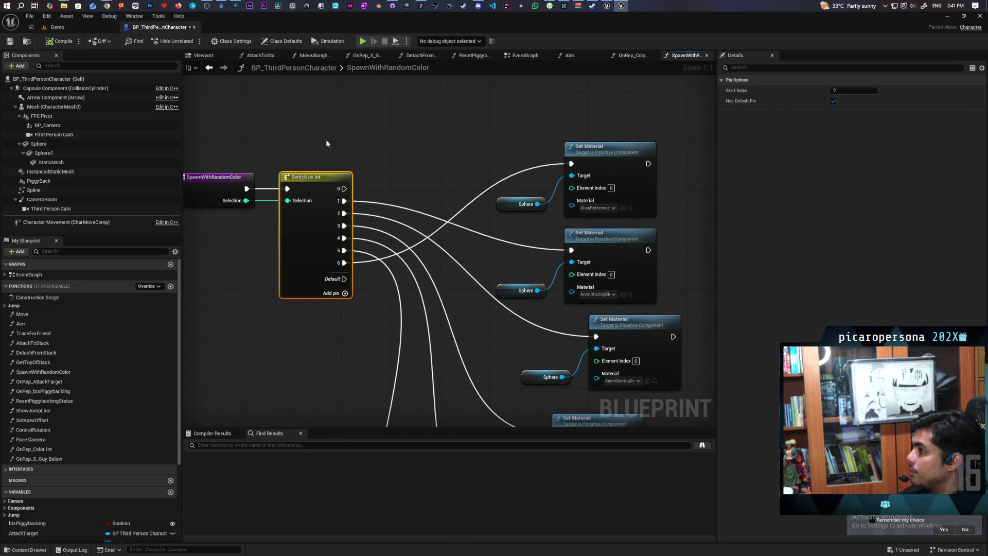
{"action": "key", "text": "ctrl+s"}
{"action": "mouse_move", "coordinate": [540, 187]}
{"action": "left_mouse_down"}
{"action": "mouse_move", "coordinate": [489, 211]}
{"action": "mouse_move", "coordinate": [295, 409]}
{"action": "mouse_move", "coordinate": [515, 155]}
{"action": "mouse_move", "coordinate": [545, 231]}
{"action": "left_mouse_up"}
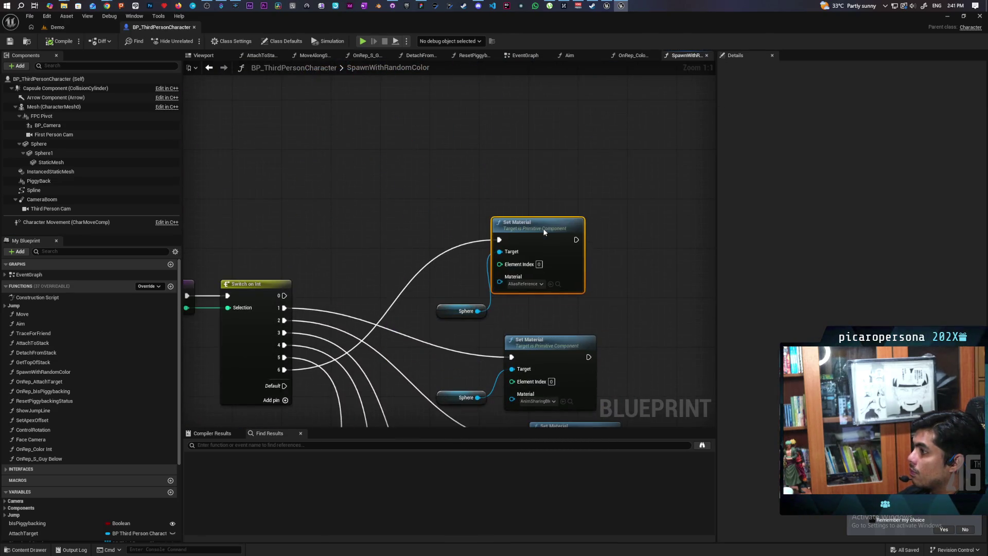
{"action": "mouse_move", "coordinate": [461, 311]}
{"action": "left_mouse_down"}
{"action": "mouse_move", "coordinate": [441, 223]}
{"action": "mouse_move", "coordinate": [463, 221]}
{"action": "mouse_move", "coordinate": [441, 374]}
{"action": "mouse_move", "coordinate": [381, 348]}
{"action": "left_mouse_up"}
{"action": "left_click", "coordinate": [515, 222], "text": "ctrl"}
{"action": "scroll", "coordinate": [479, 317], "scroll_direction": "down", "scroll_amount": 4}
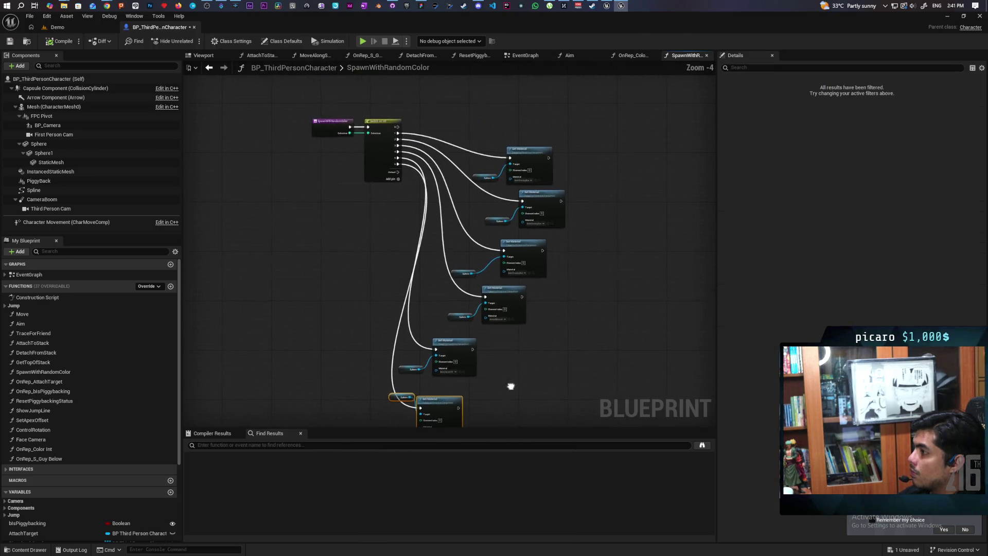
{"action": "mouse_move", "coordinate": [468, 144]}
{"action": "left_mouse_down"}
{"action": "mouse_move", "coordinate": [529, 166]}
{"action": "mouse_move", "coordinate": [455, 97]}
{"action": "mouse_move", "coordinate": [496, 88]}
{"action": "left_mouse_up"}
Stack the second and third Set Material and Sphere pairs beneath the top pair
{"action": "left_click_drag", "start_coordinate": [498, 164], "coordinate": [546, 232]}
{"action": "left_click_drag", "start_coordinate": [542, 196], "coordinate": [496, 137]}
{"action": "mouse_move", "coordinate": [454, 223]}
{"action": "left_mouse_down"}
{"action": "mouse_move", "coordinate": [505, 252]}
{"action": "mouse_move", "coordinate": [473, 244]}
{"action": "mouse_move", "coordinate": [507, 281]}
{"action": "mouse_move", "coordinate": [498, 191]}
{"action": "left_mouse_up"}
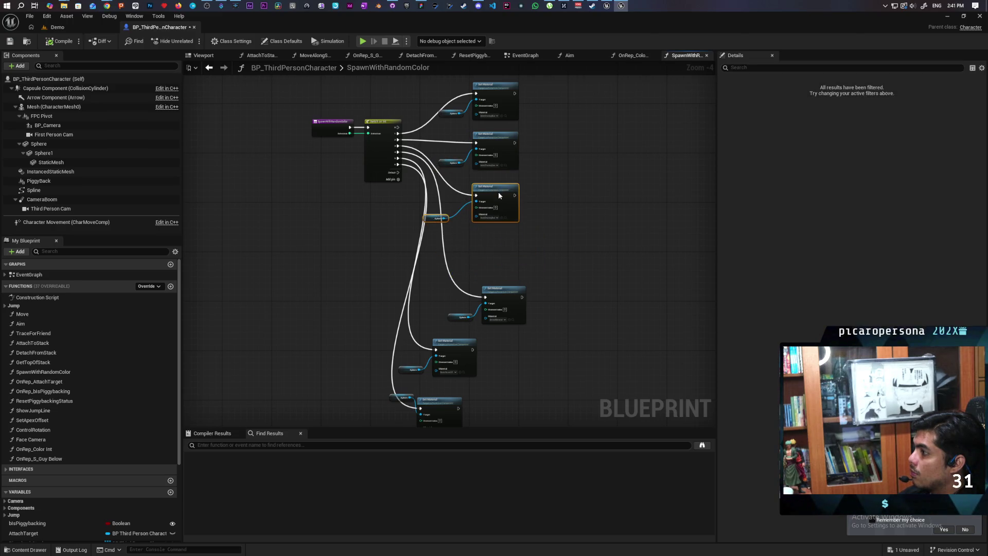
{"action": "scroll", "coordinate": [532, 204], "scroll_direction": "up", "scroll_amount": 5}
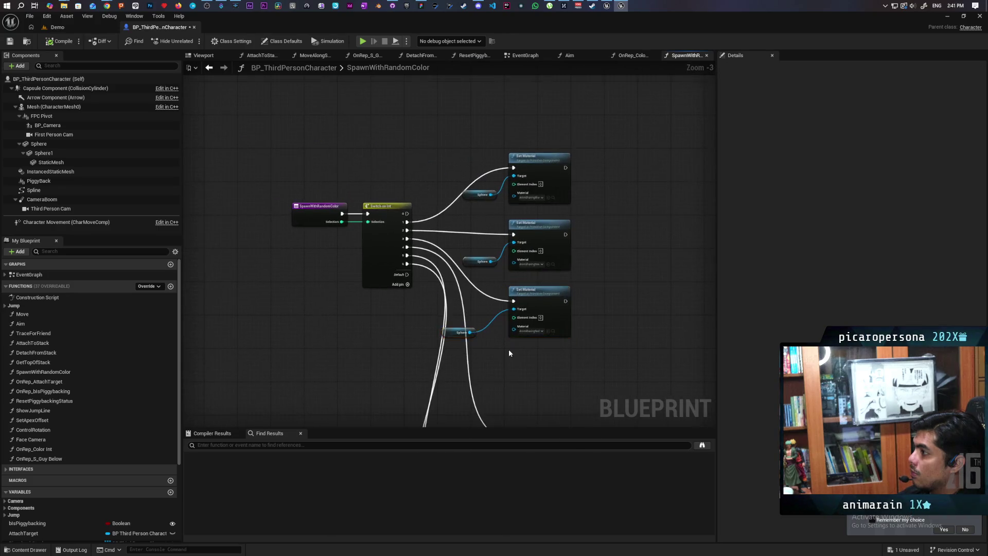
{"action": "left_click", "coordinate": [453, 320]}
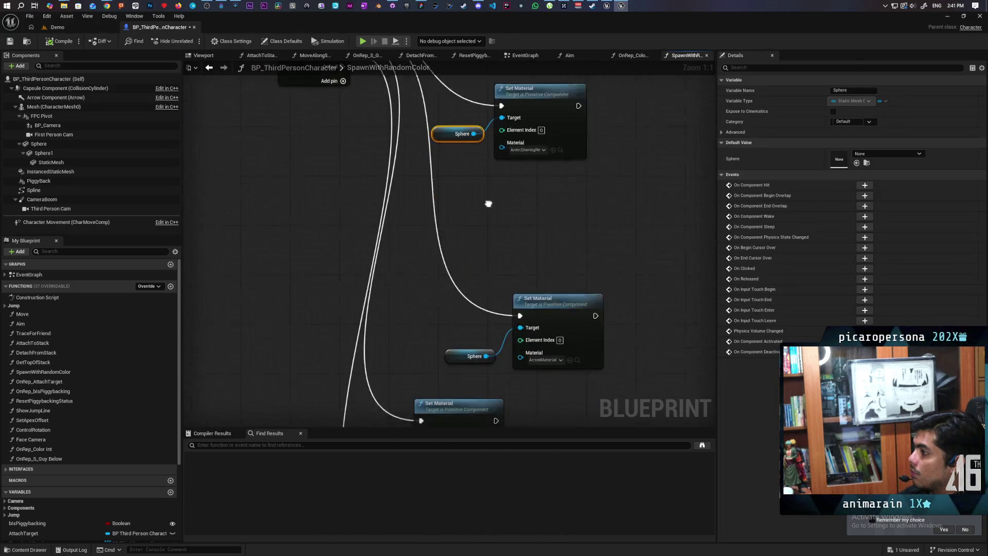
{"action": "left_click_drag", "start_coordinate": [461, 274], "coordinate": [603, 342]}
{"action": "mouse_move", "coordinate": [552, 278]}
{"action": "left_mouse_down"}
{"action": "mouse_move", "coordinate": [551, 153]}
{"action": "mouse_move", "coordinate": [541, 160]}
{"action": "left_mouse_up"}
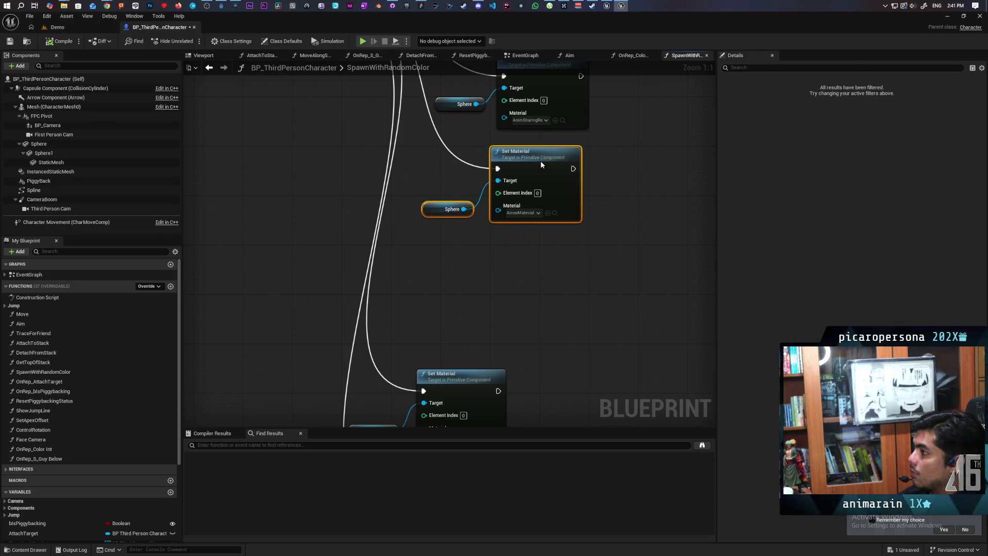
Stack the remaining Set Material and Sphere pairs in the column and save
{"action": "mouse_move", "coordinate": [389, 380]}
{"action": "left_mouse_down"}
{"action": "mouse_move", "coordinate": [381, 282]}
{"action": "mouse_move", "coordinate": [443, 328]}
{"action": "left_mouse_up"}
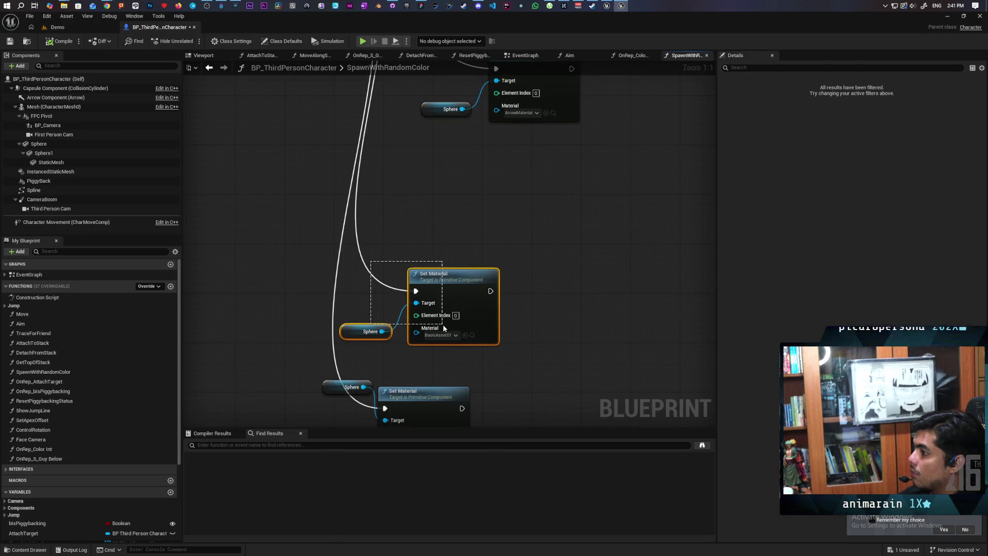
{"action": "left_click_drag", "start_coordinate": [462, 292], "coordinate": [543, 158]}
{"action": "mouse_move", "coordinate": [383, 367]}
{"action": "left_mouse_down"}
{"action": "mouse_move", "coordinate": [388, 279]}
{"action": "mouse_move", "coordinate": [394, 317]}
{"action": "mouse_move", "coordinate": [551, 162]}
{"action": "mouse_move", "coordinate": [552, 172]}
{"action": "left_mouse_up"}
{"action": "left_click", "coordinate": [561, 240]}
{"action": "left_click", "coordinate": [412, 332]}
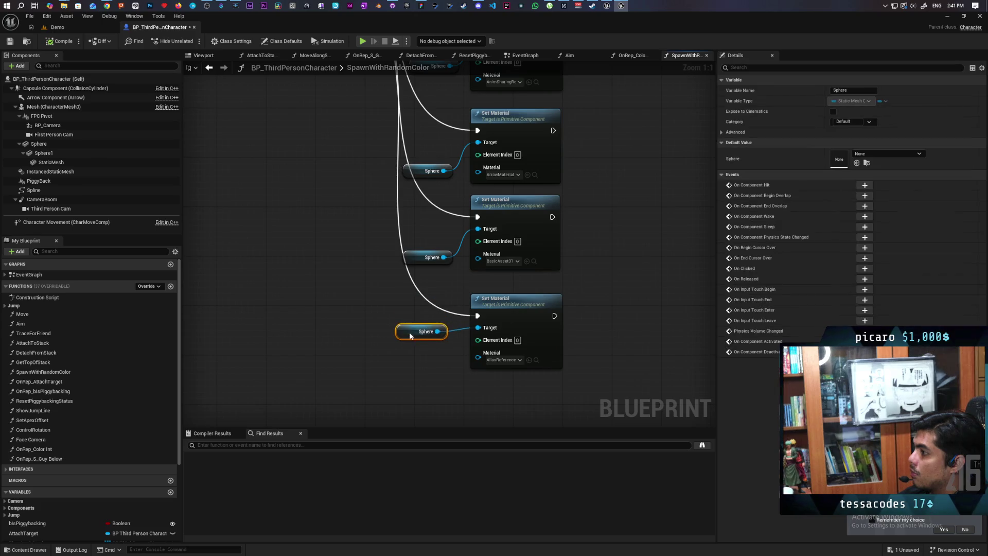
{"action": "scroll", "coordinate": [375, 332], "scroll_direction": "down", "scroll_amount": 4}
{"action": "scroll", "coordinate": [393, 410], "scroll_direction": "up", "scroll_amount": 2}
{"action": "key", "text": "ctrl+s"}
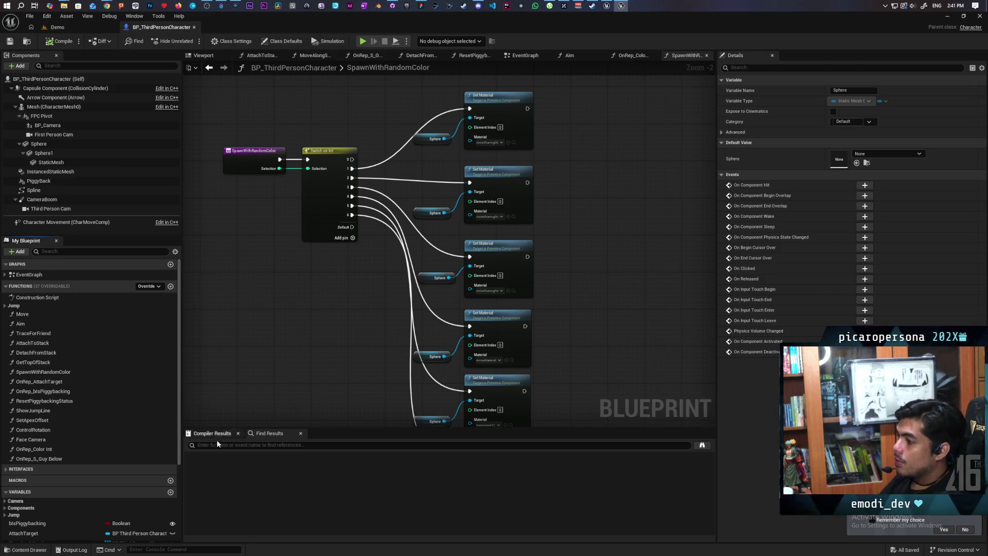
{"action": "key", "text": "ctrl+space"}
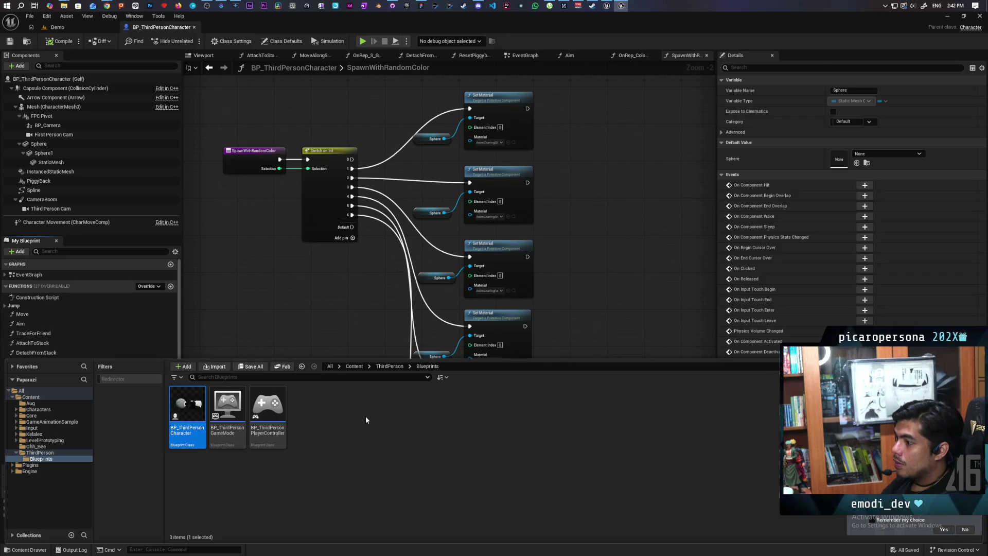
Create a Material named M_Oni in the Blueprints folder and open it in the Material Editor
{"action": "left_click", "coordinate": [326, 427]}
{"action": "right_click", "coordinate": [330, 430]}
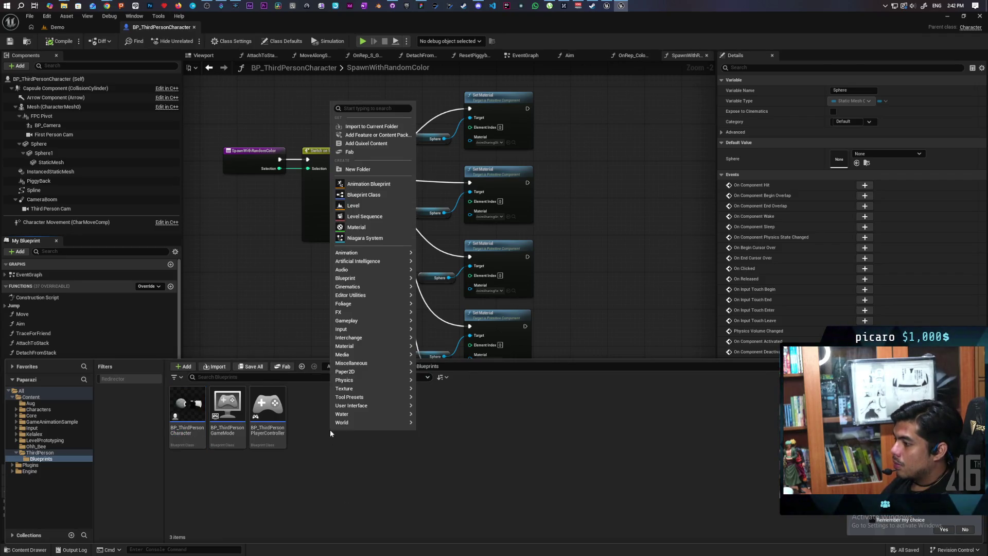
{"action": "left_click", "coordinate": [362, 234]}
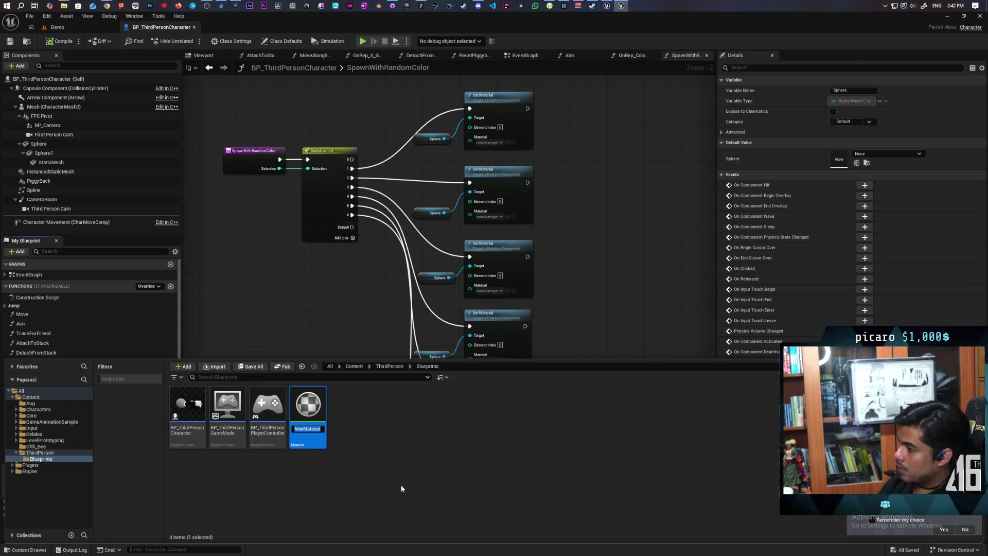
{"action": "type", "text": "M_Oni"}
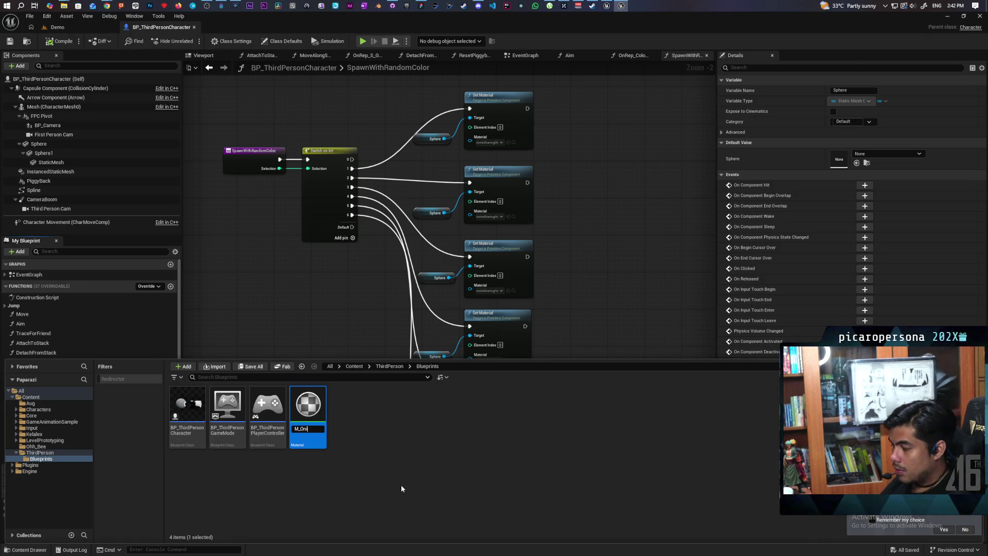
{"action": "key", "text": "Return"}
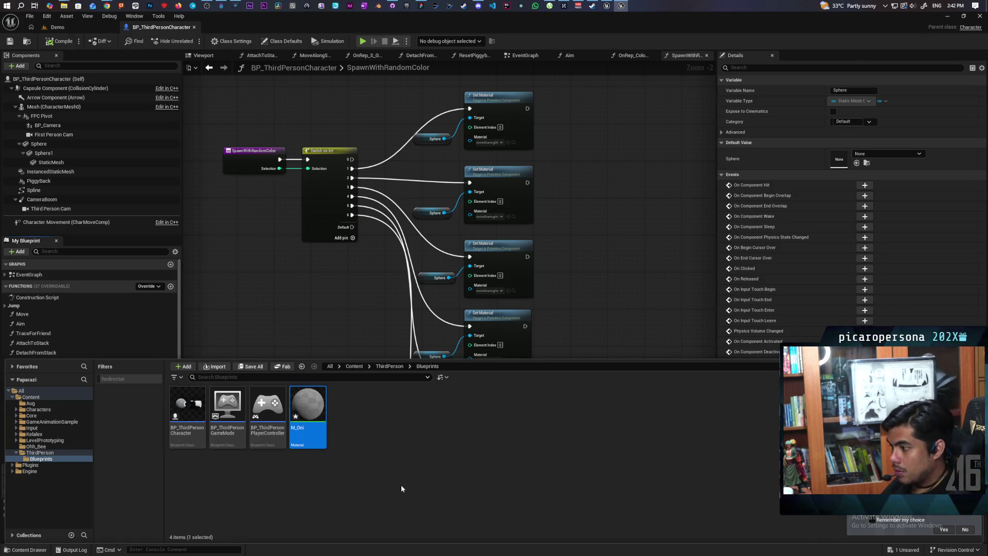
{"action": "double_click", "coordinate": [311, 399]}
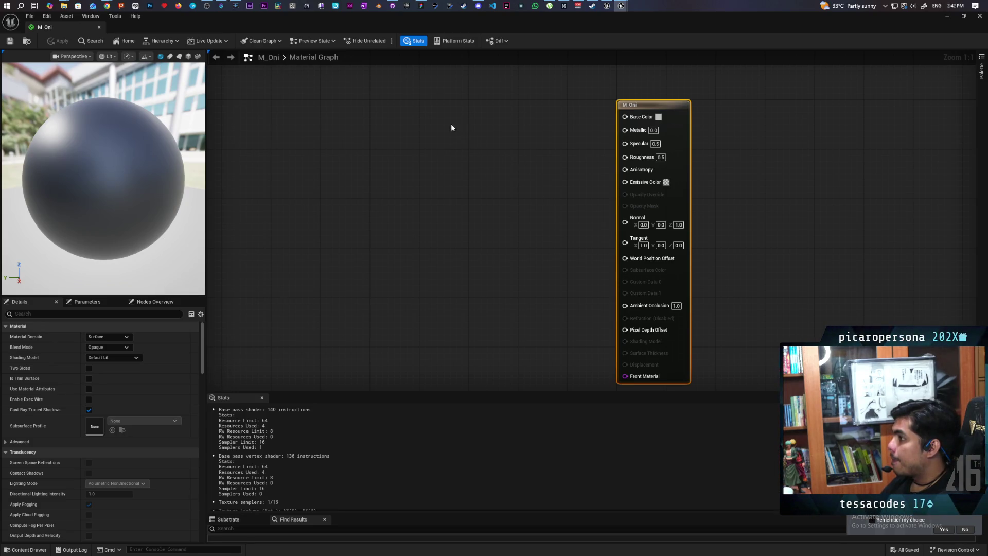
Add a black Constant3Vector node and connect it to Base Color
{"action": "left_click", "coordinate": [428, 113]}
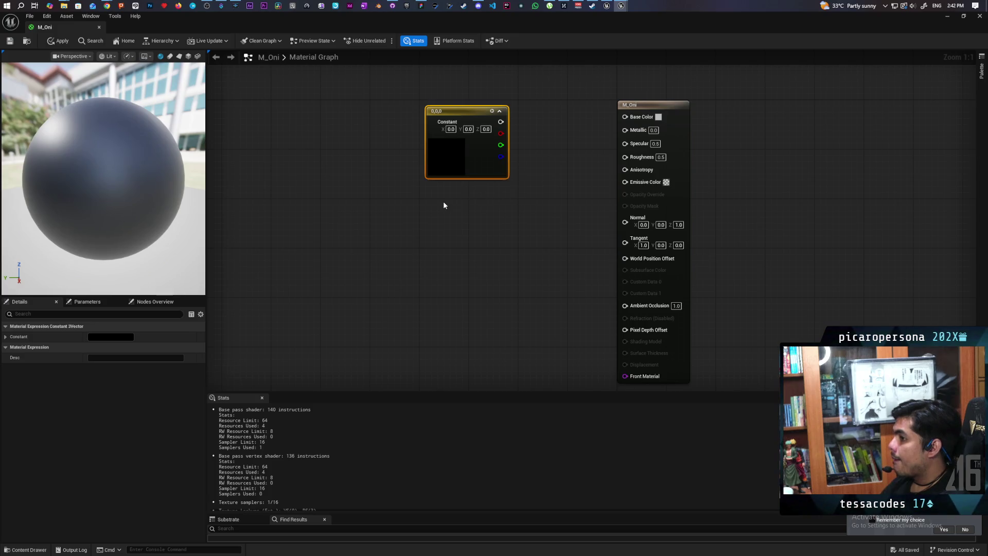
{"action": "mouse_move", "coordinate": [443, 198]}
{"action": "left_mouse_down"}
{"action": "mouse_move", "coordinate": [458, 267]}
{"action": "mouse_move", "coordinate": [403, 273]}
{"action": "left_mouse_up"}
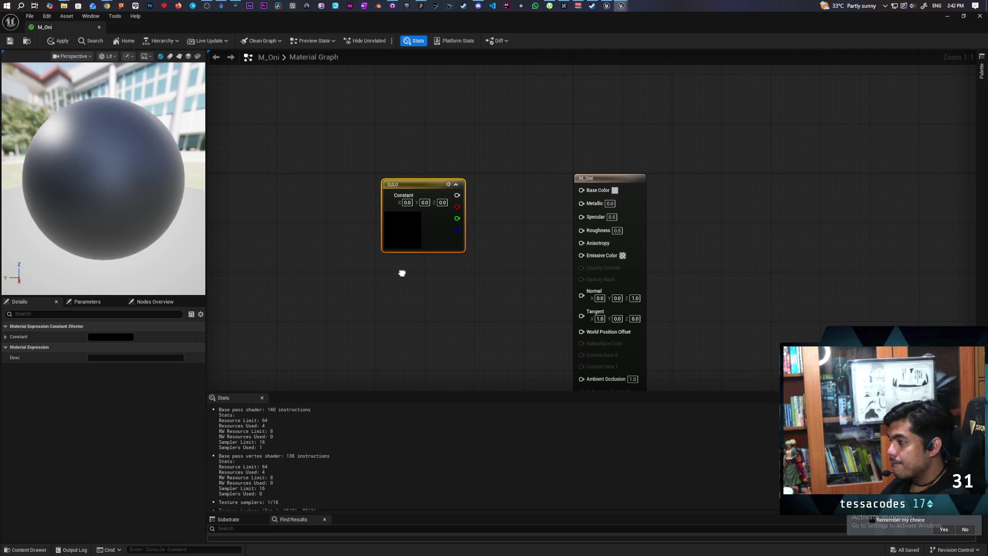
{"action": "left_click_drag", "start_coordinate": [403, 273], "coordinate": [401, 273]}
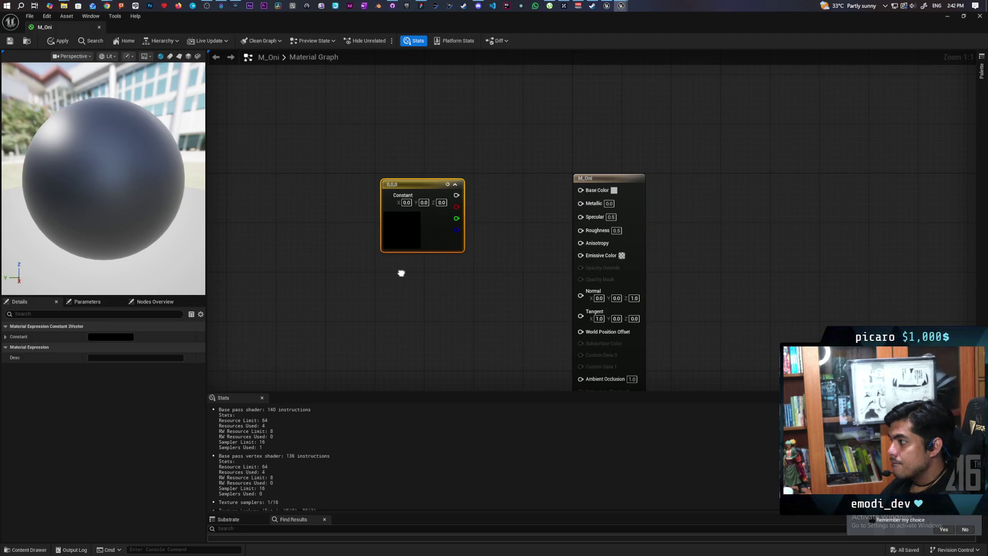
{"action": "mouse_move", "coordinate": [401, 272]}
{"action": "left_mouse_down"}
{"action": "mouse_move", "coordinate": [436, 209]}
{"action": "mouse_move", "coordinate": [441, 168]}
{"action": "mouse_move", "coordinate": [434, 193]}
{"action": "left_mouse_up"}
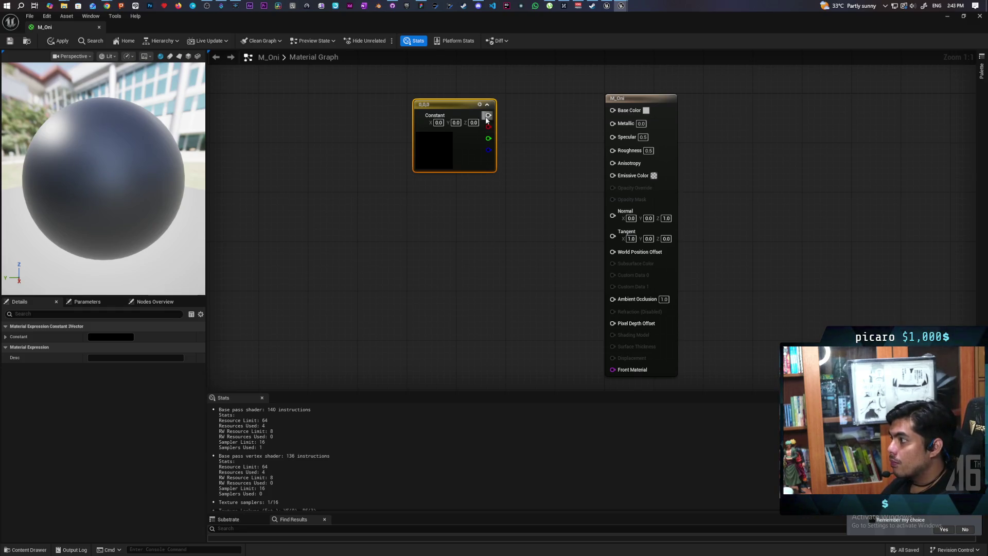
{"action": "left_click_drag", "start_coordinate": [489, 115], "coordinate": [612, 109]}
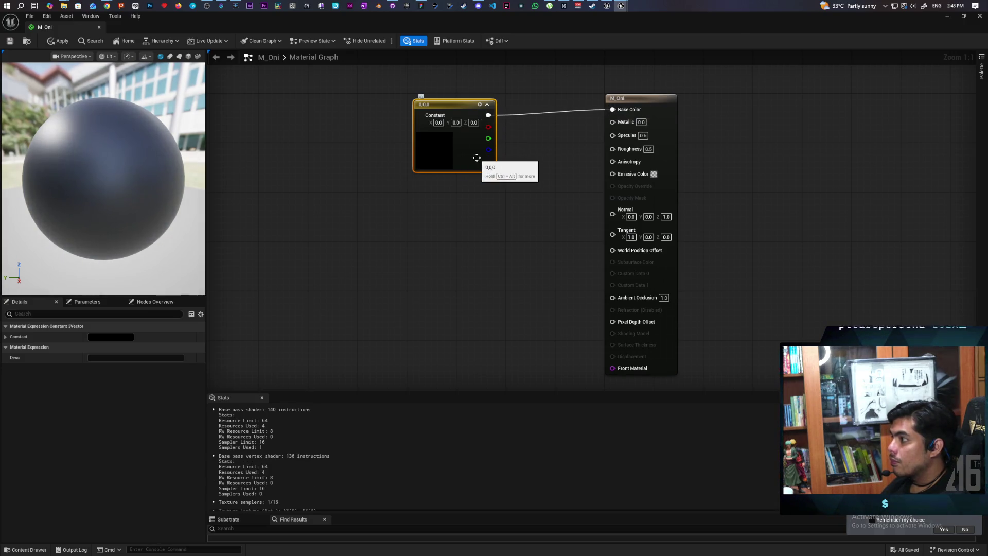
{"action": "left_click_drag", "start_coordinate": [474, 156], "coordinate": [475, 151]}
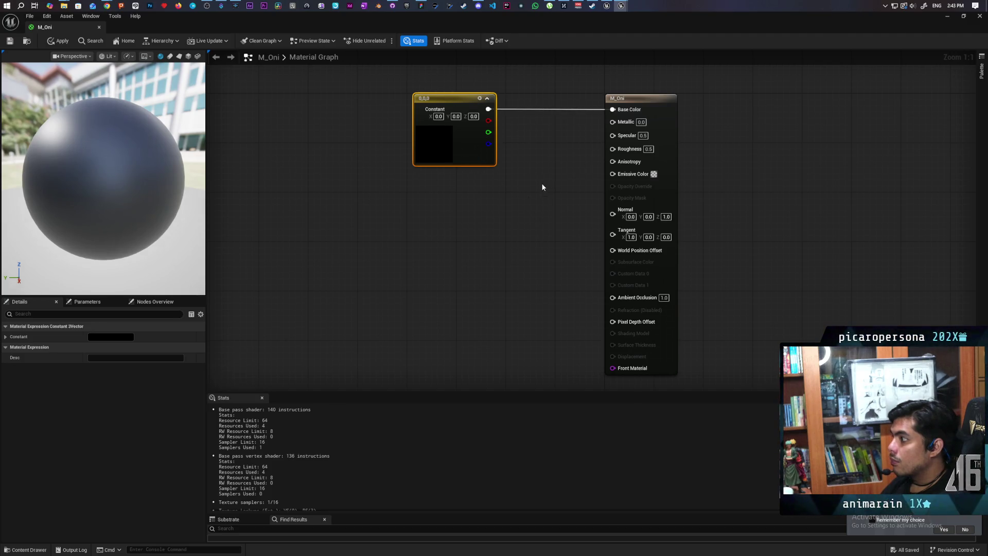
Feed a Multiply of the constant into Emissive Color, set its B value, and apply
{"action": "left_click", "coordinate": [518, 147]}
{"action": "mouse_move", "coordinate": [489, 109]}
{"action": "left_mouse_down"}
{"action": "mouse_move", "coordinate": [519, 159]}
{"action": "mouse_move", "coordinate": [611, 175]}
{"action": "left_mouse_up"}
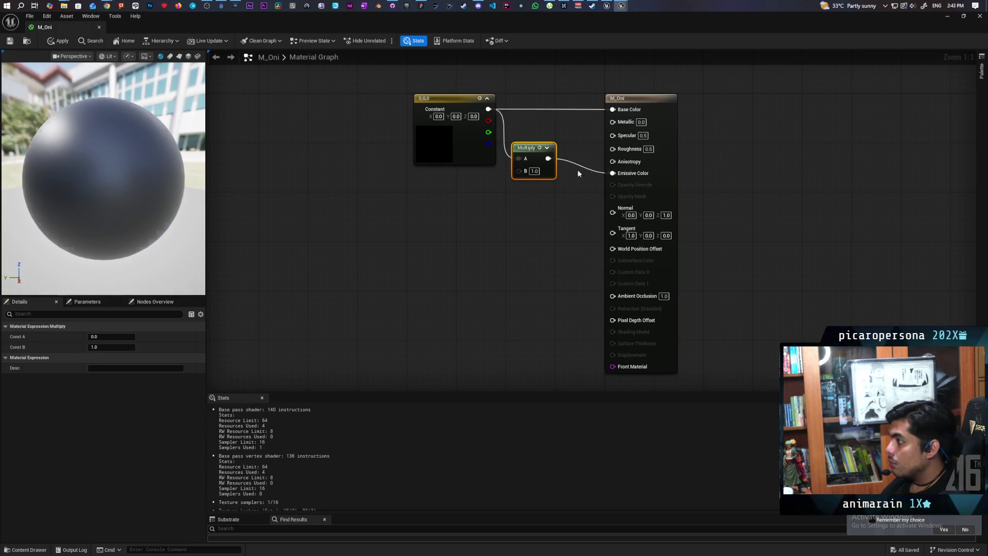
{"action": "left_click_drag", "start_coordinate": [543, 165], "coordinate": [549, 177]}
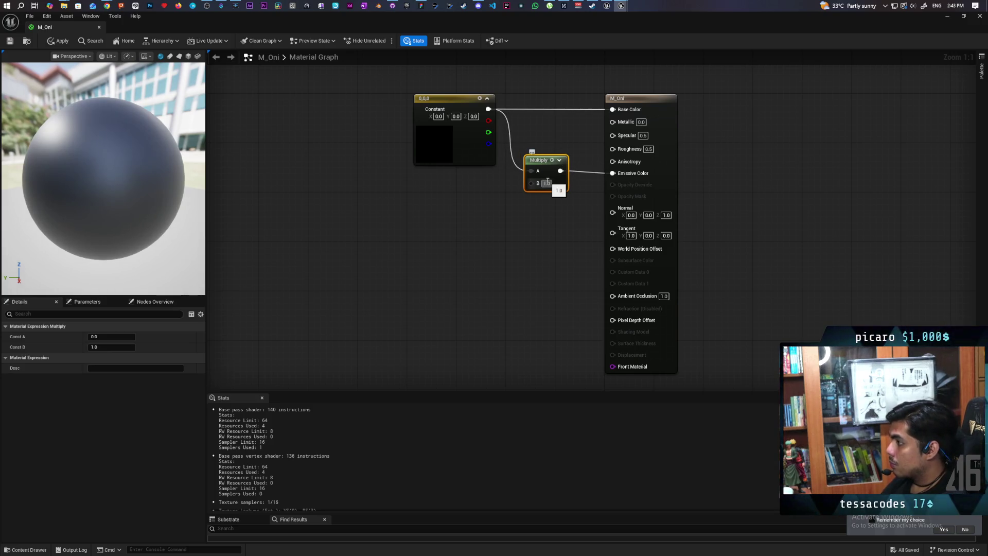
{"action": "type", "text": "0.5"}
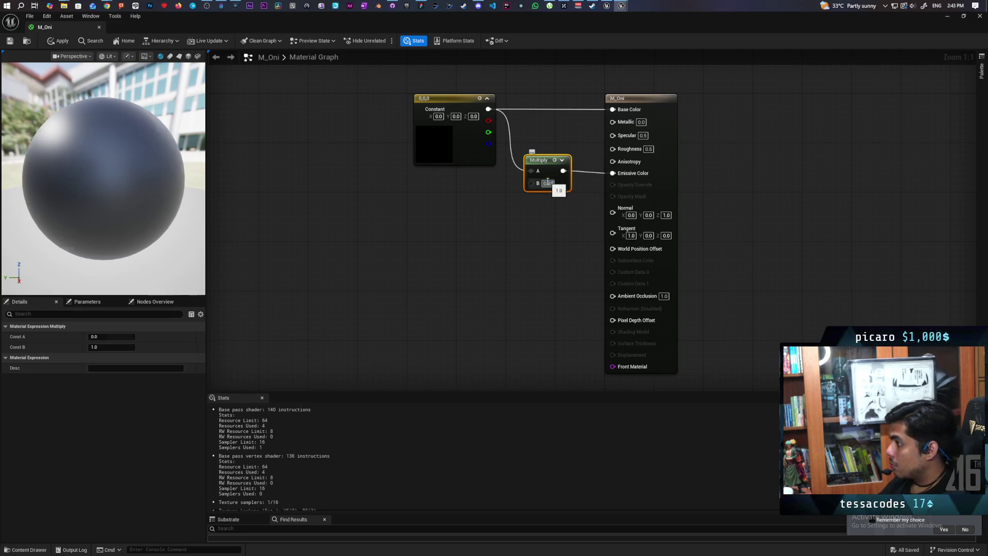
{"action": "left_click", "coordinate": [498, 216]}
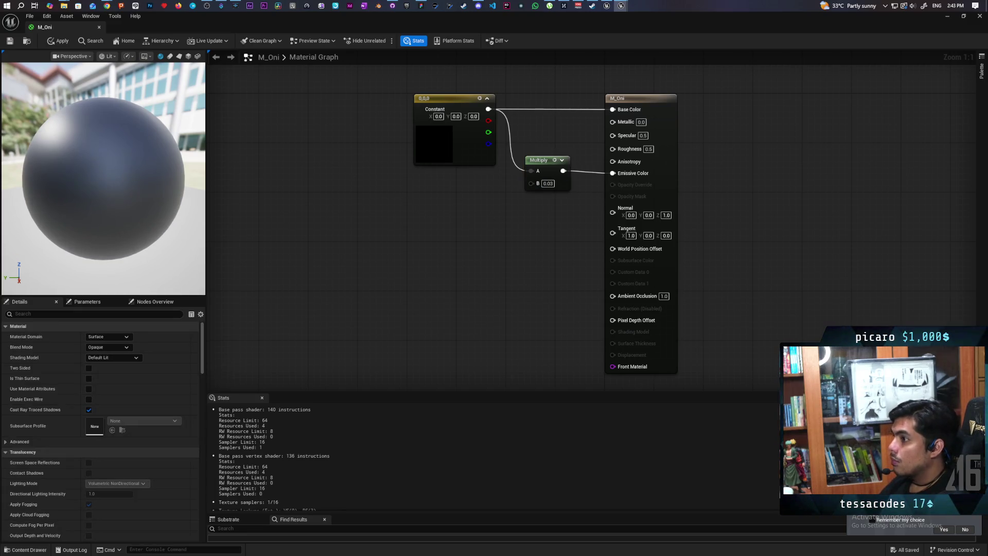
{"action": "left_click", "coordinate": [65, 42]}
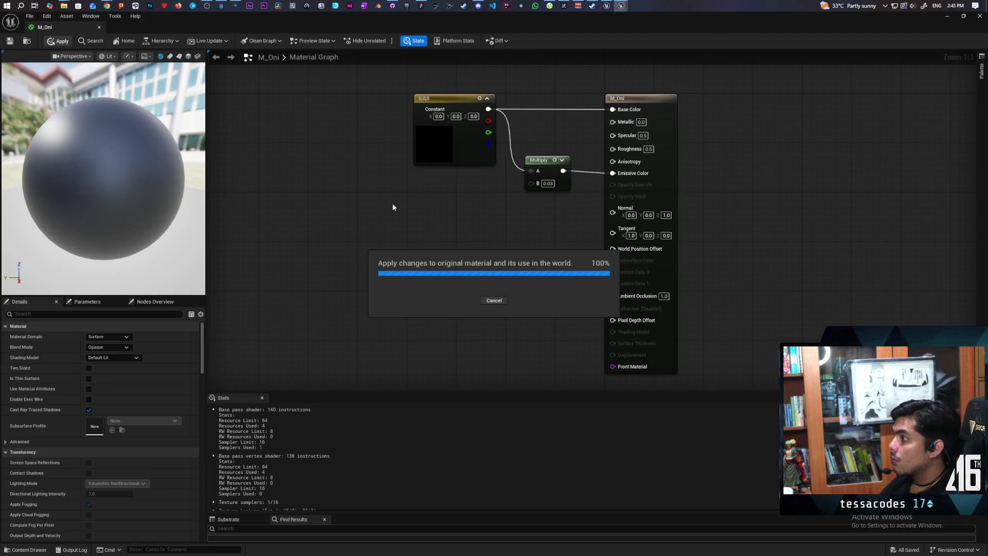
Set Roughness to 0.7, then apply and save M_Oni
{"action": "mouse_move", "coordinate": [481, 184]}
{"action": "left_mouse_down"}
{"action": "mouse_move", "coordinate": [489, 265]}
{"action": "mouse_move", "coordinate": [490, 251]}
{"action": "left_mouse_up"}
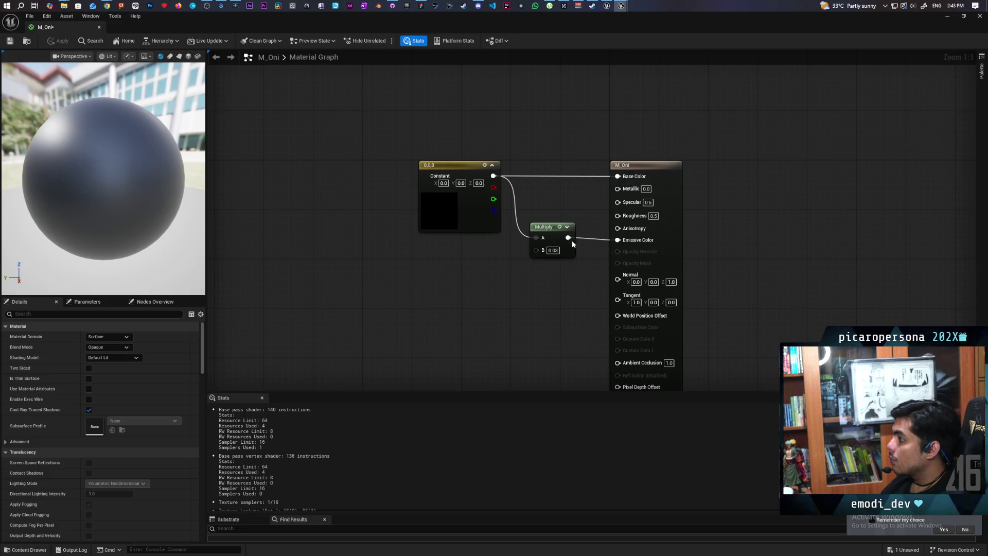
{"action": "left_click", "coordinate": [654, 216]}
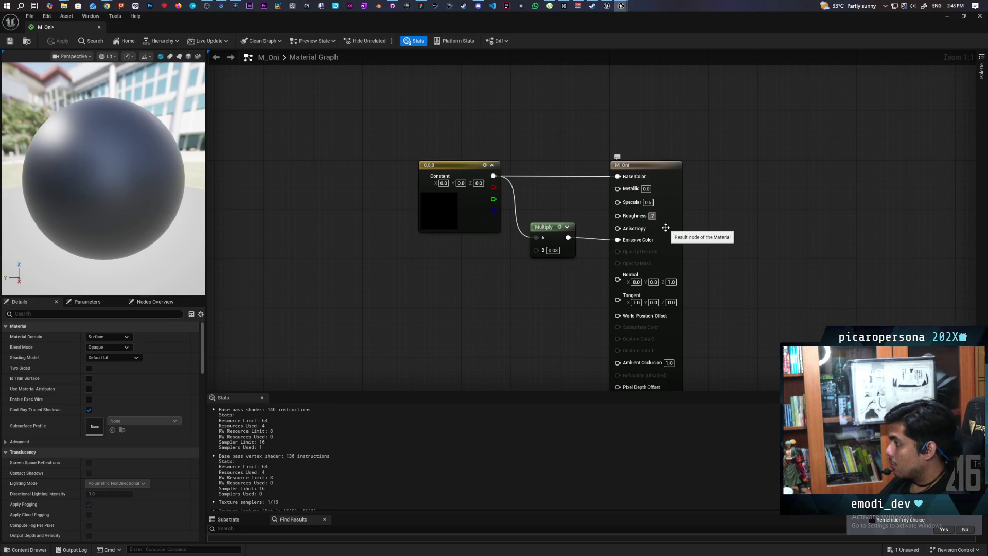
{"action": "key", "text": "Return"}
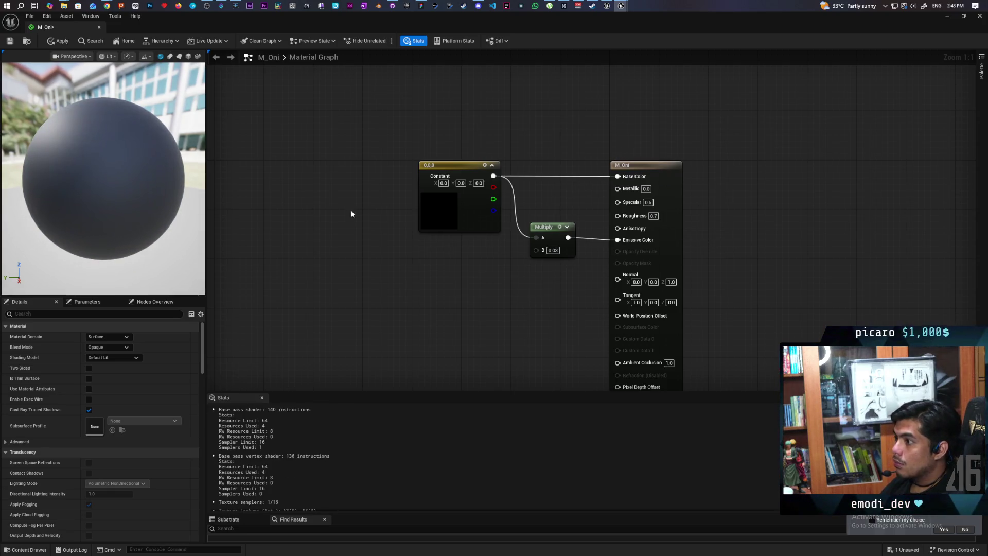
{"action": "mouse_move", "coordinate": [139, 157]}
{"action": "left_mouse_down"}
{"action": "mouse_move", "coordinate": [77, 146]}
{"action": "mouse_move", "coordinate": [140, 157]}
{"action": "left_mouse_up"}
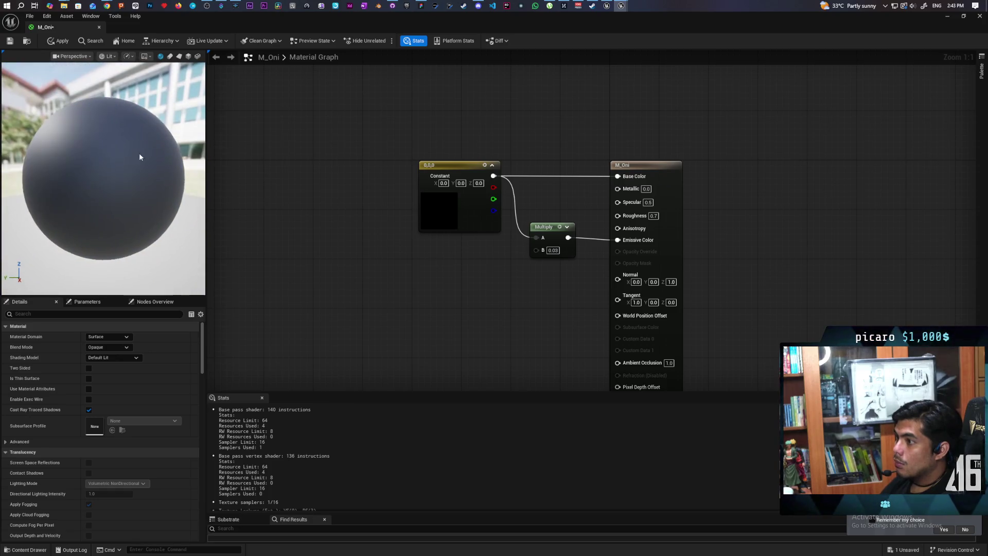
{"action": "left_click", "coordinate": [61, 41]}
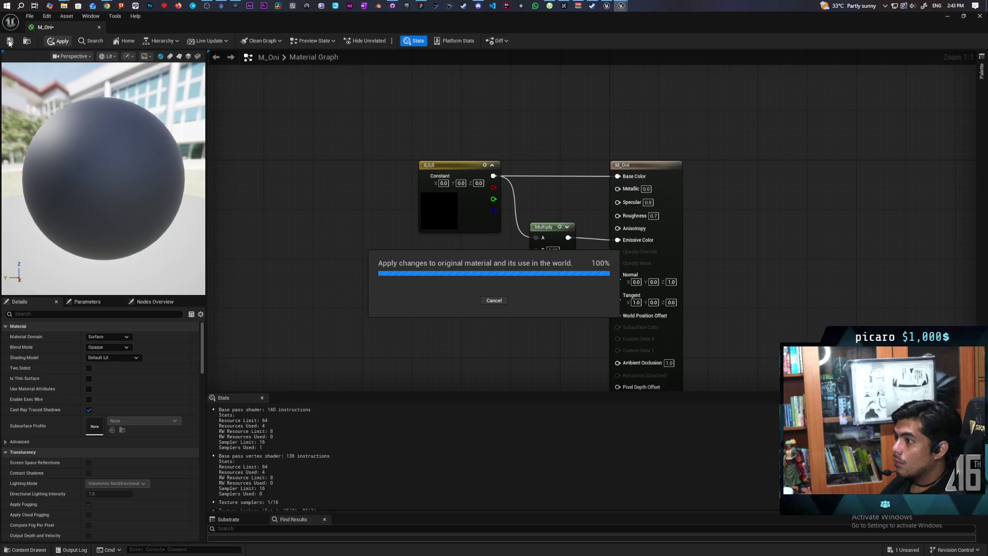
{"action": "left_click", "coordinate": [9, 41]}
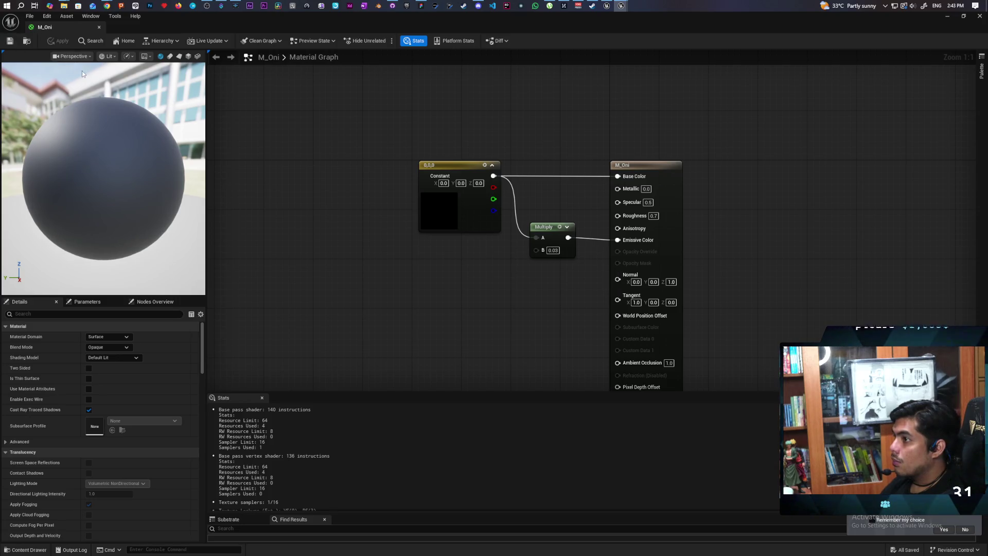
{"action": "left_click", "coordinate": [27, 41]}
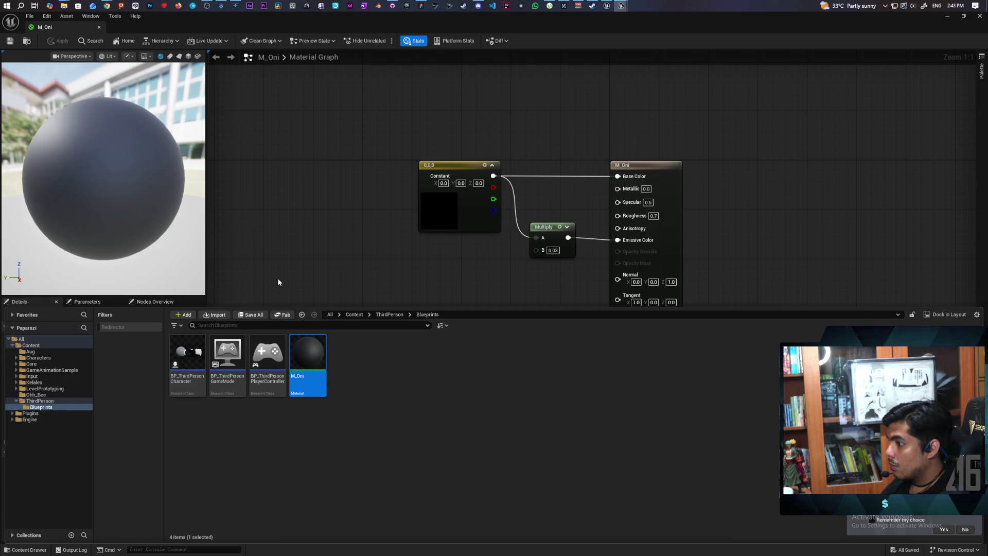
Open the character Blueprint and check the Sphere component's current material
{"action": "left_click", "coordinate": [191, 355]}
{"action": "double_click", "coordinate": [191, 352]}
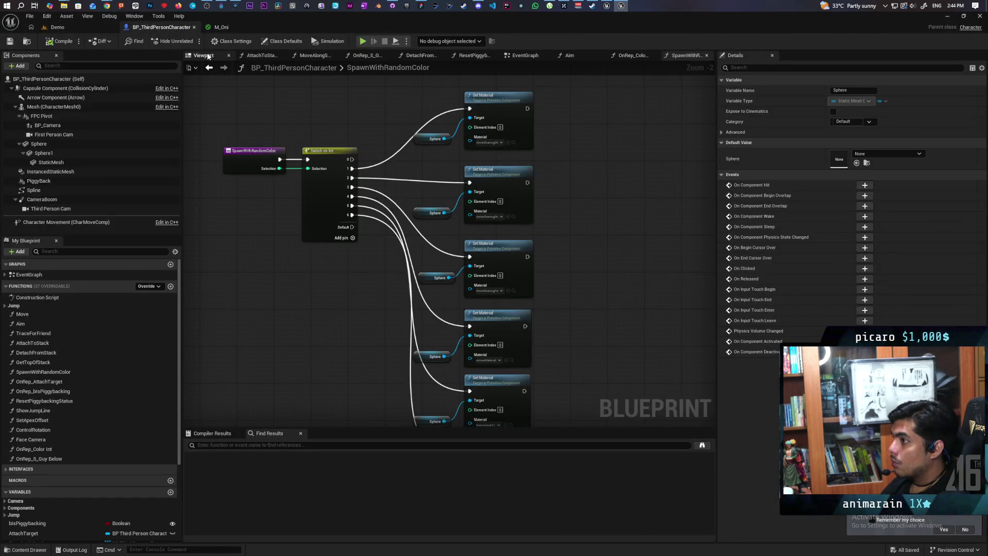
{"action": "left_click", "coordinate": [203, 55]}
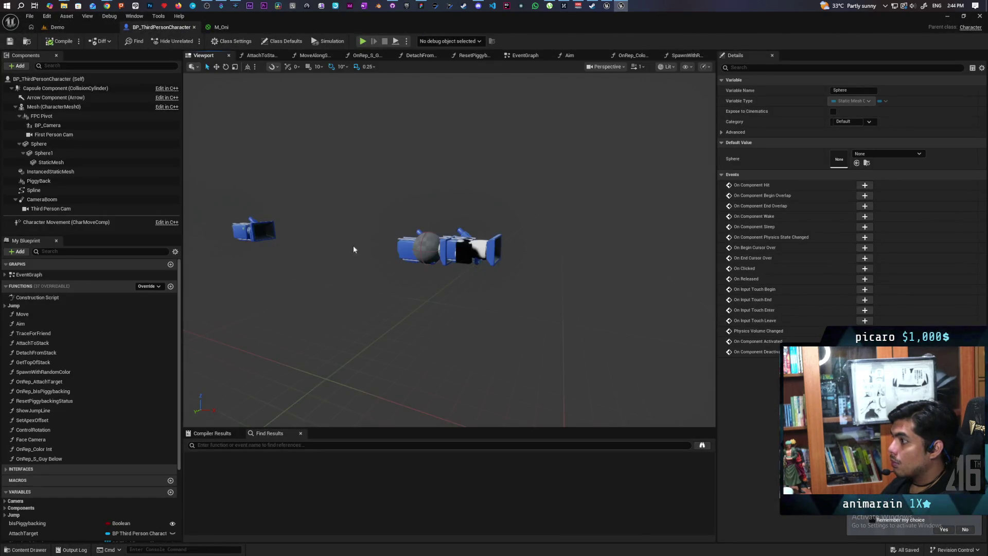
{"action": "left_click", "coordinate": [371, 234]}
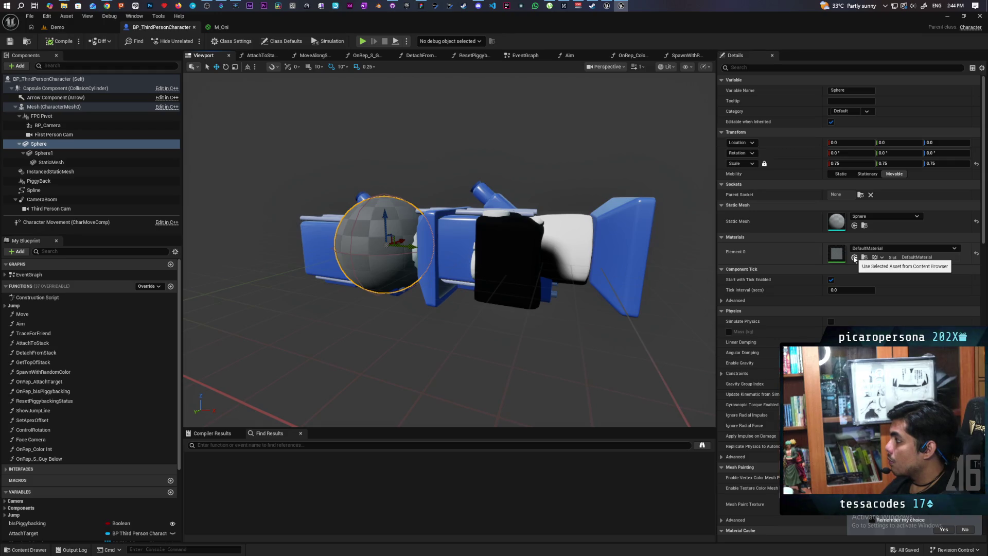
{"action": "left_click", "coordinate": [865, 258]}
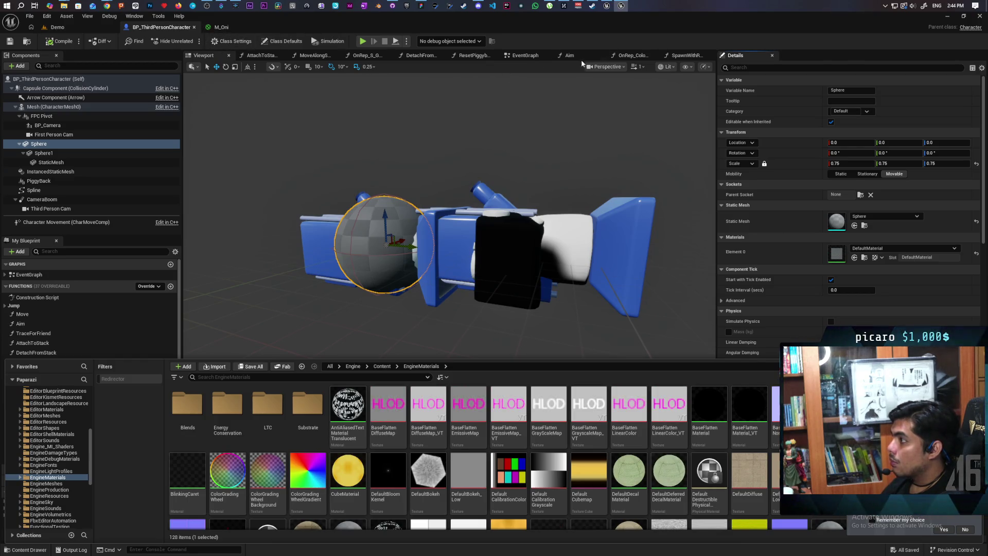
Set the first Set Material to DefaultMaterial, wire Switch output 1 to it, and save
{"action": "left_click", "coordinate": [694, 58]}
{"action": "left_click", "coordinate": [531, 207]}
{"action": "left_click_drag", "start_coordinate": [553, 208], "coordinate": [553, 208]}
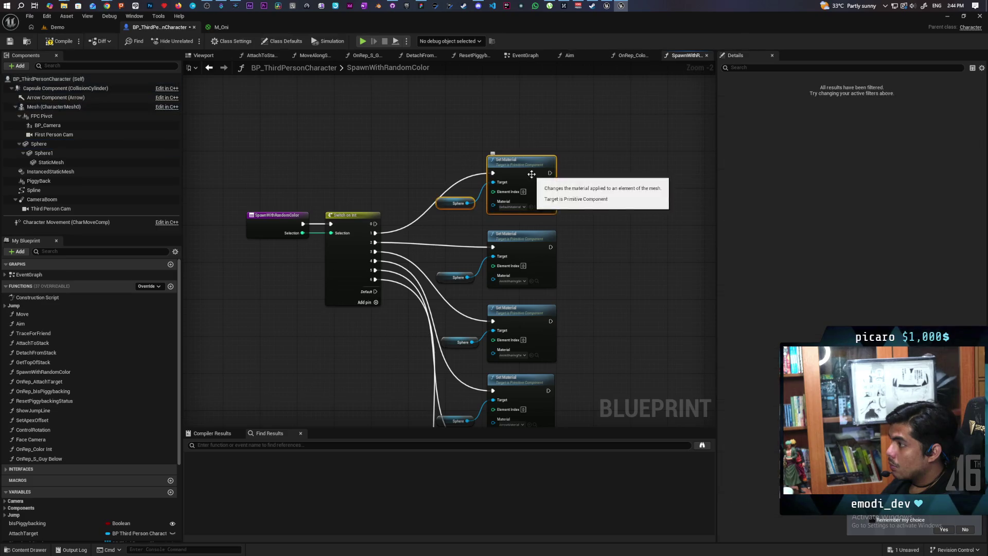
{"action": "left_click_drag", "start_coordinate": [533, 175], "coordinate": [524, 138]}
{"action": "left_click_drag", "start_coordinate": [388, 209], "coordinate": [374, 223]}
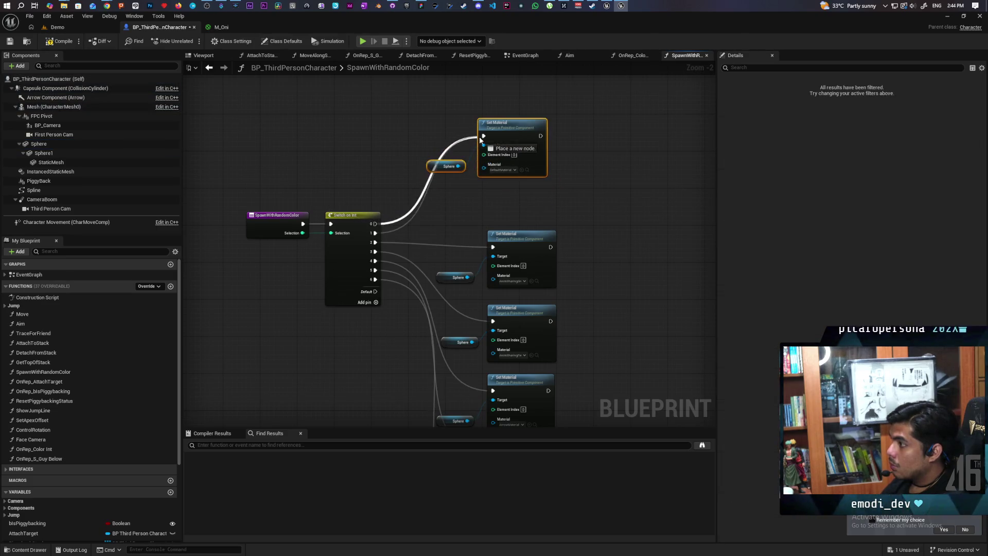
{"action": "left_click_drag", "start_coordinate": [484, 136], "coordinate": [374, 233]}
{"action": "left_click", "coordinate": [406, 225]}
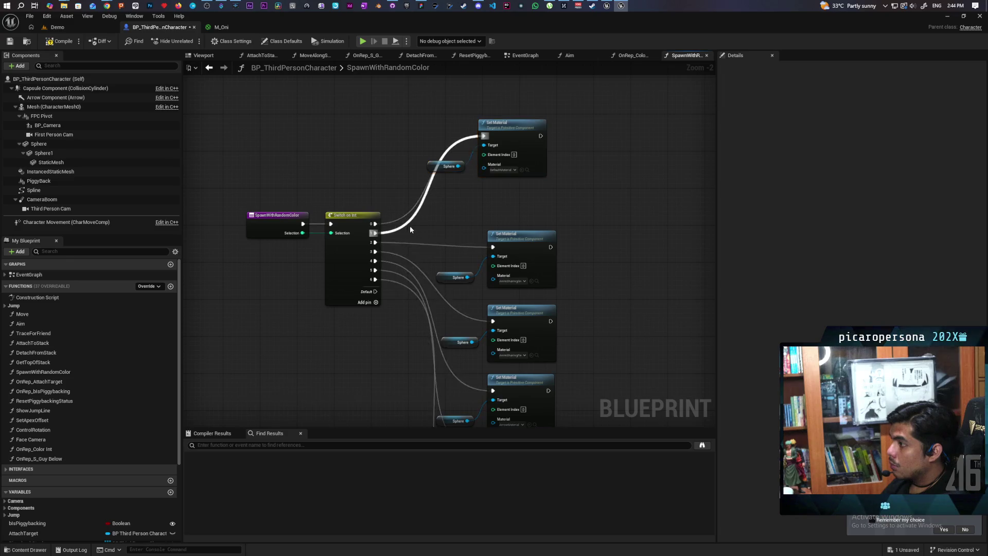
{"action": "left_click", "coordinate": [407, 227], "text": "alt"}
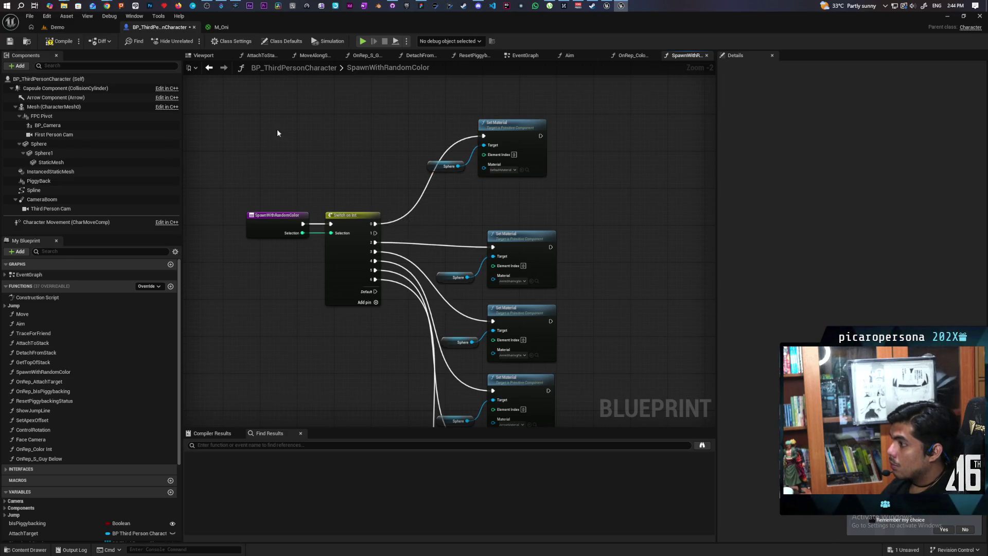
{"action": "left_click", "coordinate": [70, 41]}
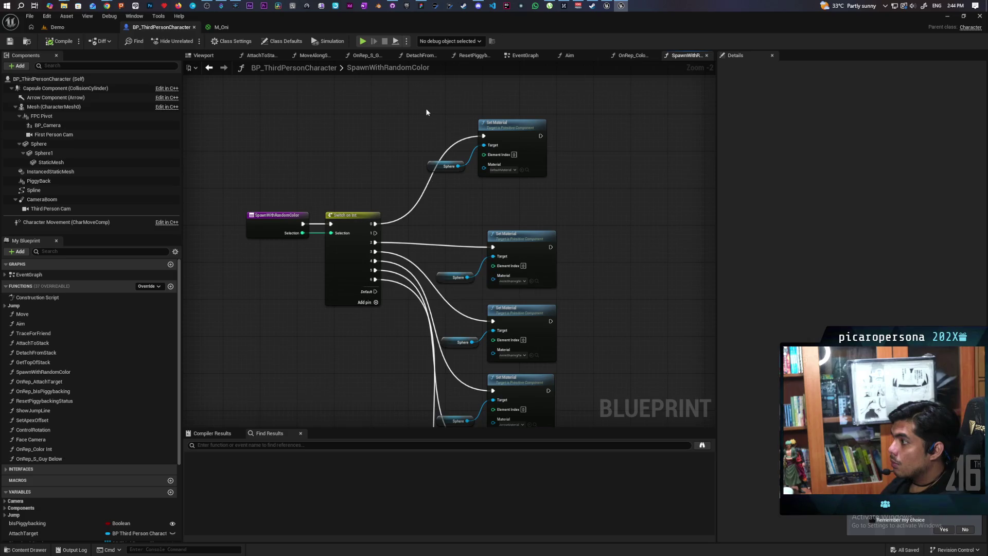
Move the upper Set Material and Sphere nodes up and to the left
{"action": "left_click_drag", "start_coordinate": [426, 112], "coordinate": [548, 178]}
{"action": "left_click_drag", "start_coordinate": [513, 132], "coordinate": [493, 113]}
{"action": "left_click", "coordinate": [203, 55]}
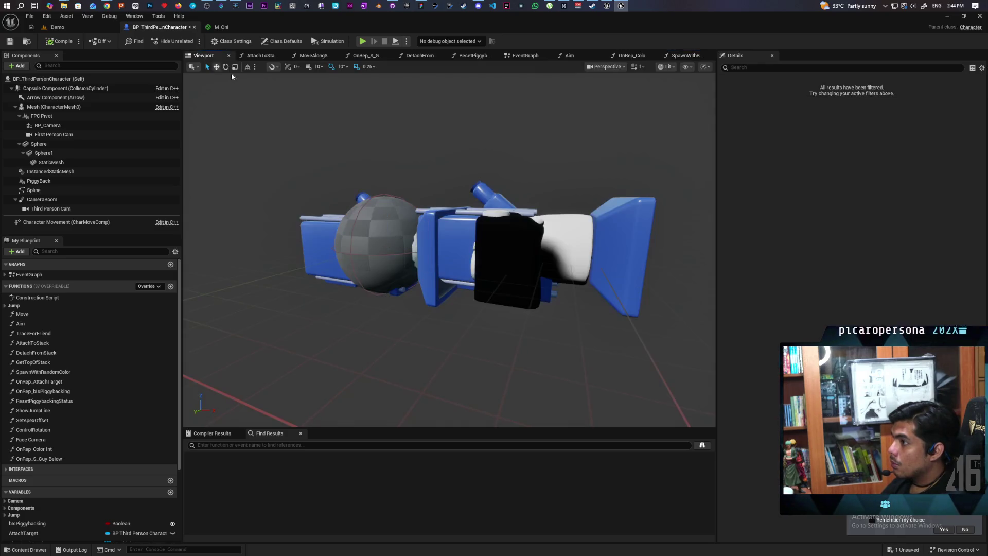
{"action": "left_click", "coordinate": [222, 27]}
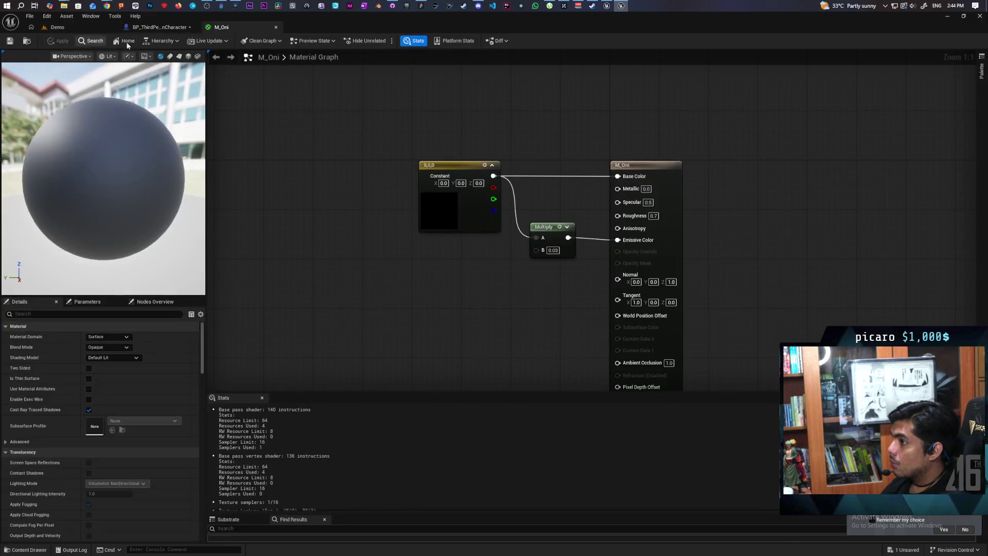
Set the Sphere component's Element 0 material to M_Oni and focus the now-black sphere
{"action": "left_click", "coordinate": [27, 41]}
{"action": "left_click", "coordinate": [139, 27]}
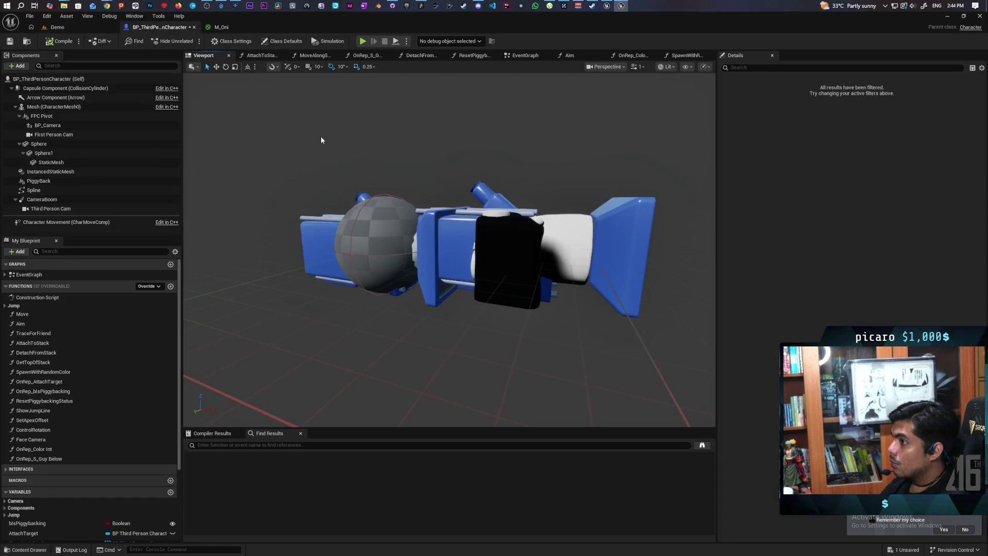
{"action": "left_click_drag", "start_coordinate": [380, 236], "coordinate": [381, 237]}
{"action": "scroll", "coordinate": [417, 307], "scroll_direction": "up", "scroll_amount": 5}
{"action": "scroll", "coordinate": [419, 309], "scroll_direction": "down", "scroll_amount": 5}
{"action": "scroll", "coordinate": [453, 309], "scroll_direction": "up", "scroll_amount": 5}
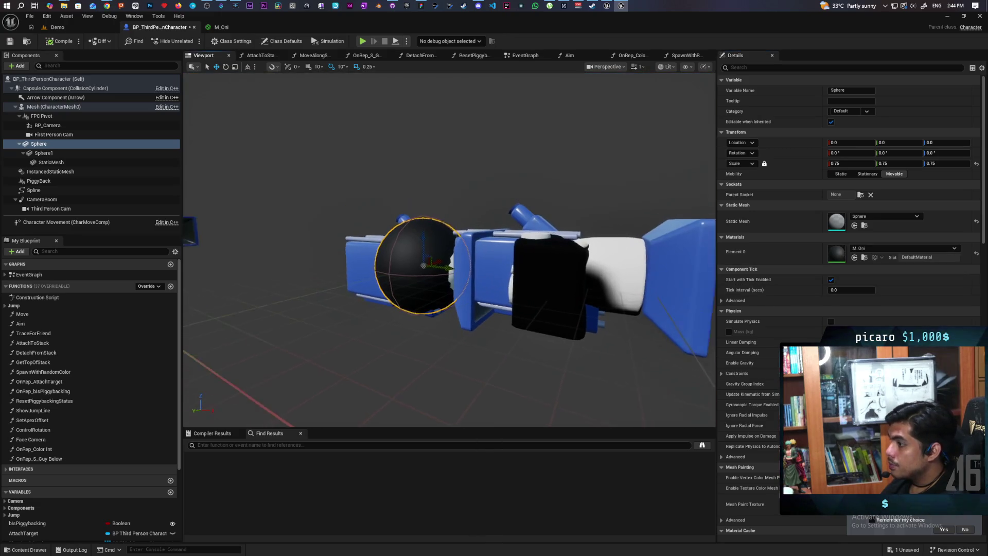
{"action": "scroll", "coordinate": [476, 310], "scroll_direction": "down", "scroll_amount": 5}
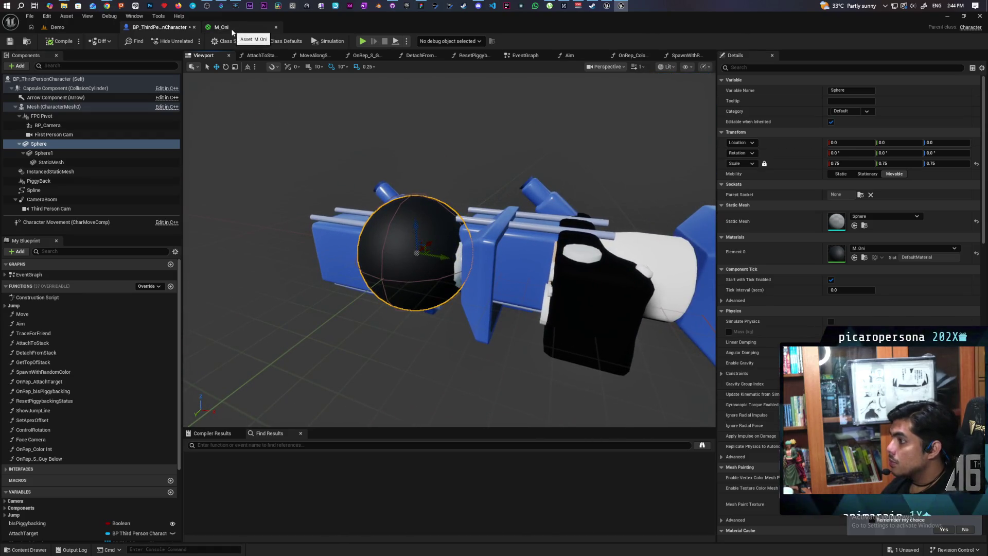
{"action": "left_click_drag", "start_coordinate": [391, 232], "coordinate": [258, 242]}
{"action": "key", "text": "f"}
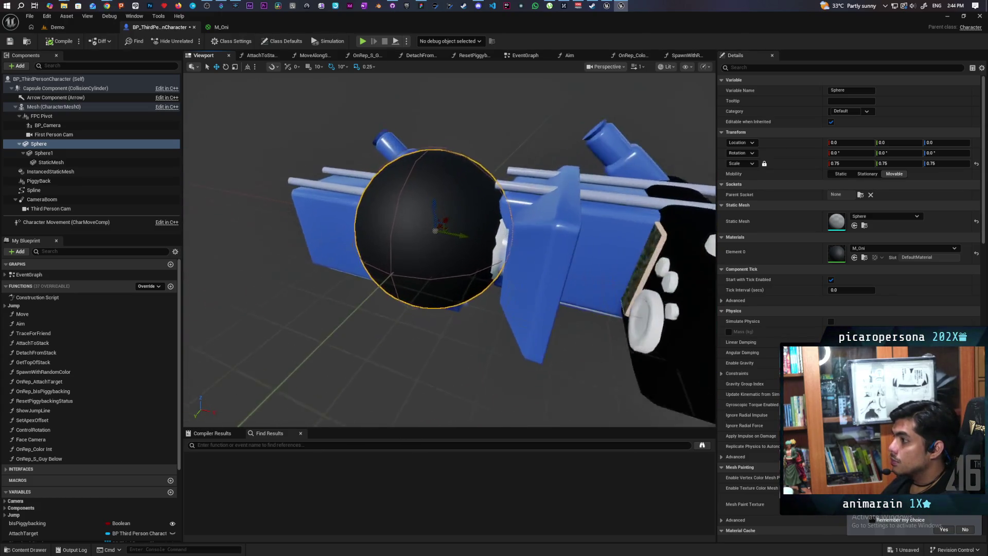
{"action": "left_click", "coordinate": [67, 42]}
Drag a BP_ThirdPersonCharacter from the Content Drawer into the Demo level
{"action": "key", "text": "ctrl+space"}
{"action": "left_click", "coordinate": [57, 27]}
{"action": "left_click", "coordinate": [43, 550]}
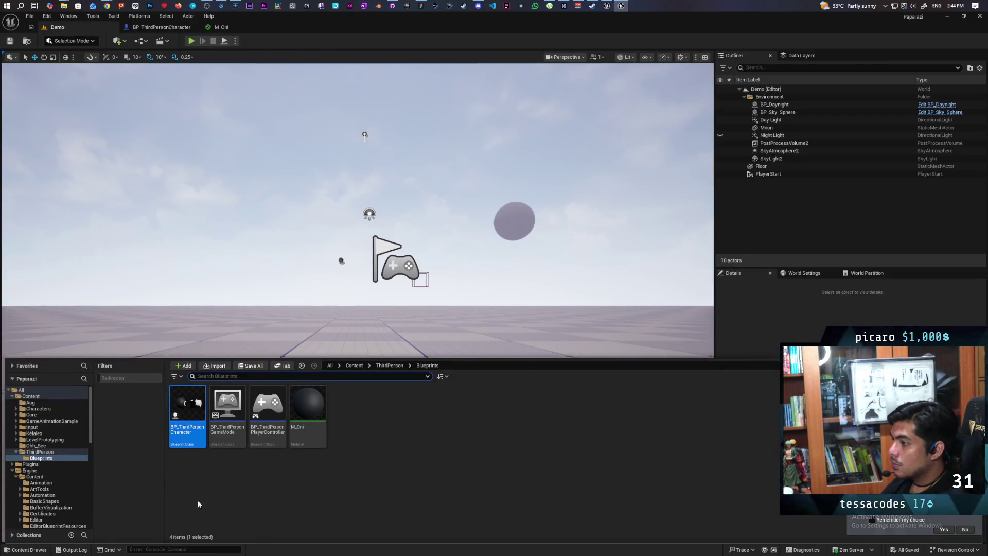
{"action": "mouse_move", "coordinate": [187, 419]}
{"action": "left_mouse_down"}
{"action": "mouse_move", "coordinate": [238, 342]}
{"action": "mouse_move", "coordinate": [235, 395]}
{"action": "left_mouse_up"}
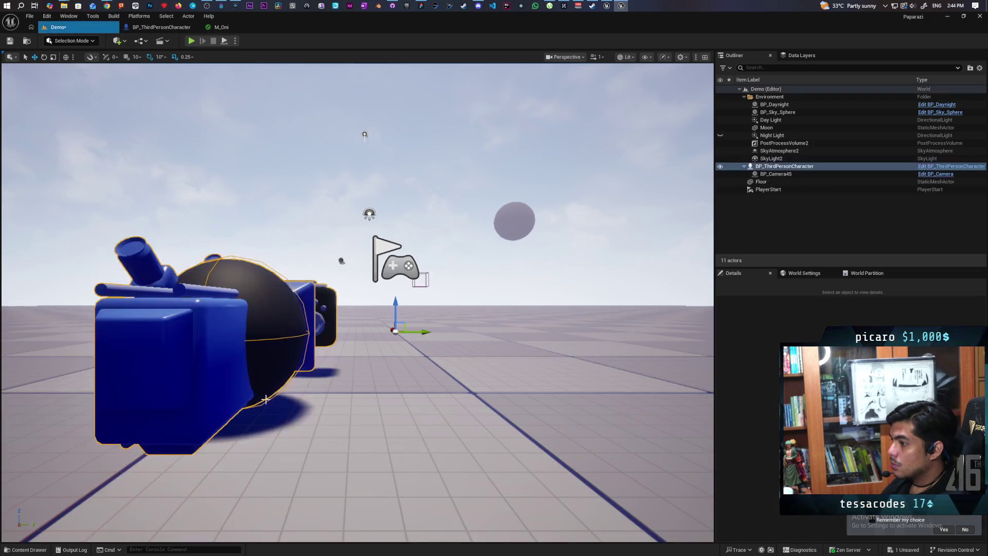
{"action": "key", "text": "f"}
Frame the placed character's black sphere and float the M_Oni editor in its own window
{"action": "mouse_move", "coordinate": [379, 398]}
{"action": "left_mouse_down"}
{"action": "mouse_move", "coordinate": [247, 396]}
{"action": "mouse_move", "coordinate": [320, 395]}
{"action": "mouse_move", "coordinate": [278, 396]}
{"action": "left_mouse_up"}
{"action": "left_click_drag", "start_coordinate": [102, 240], "coordinate": [102, 240]}
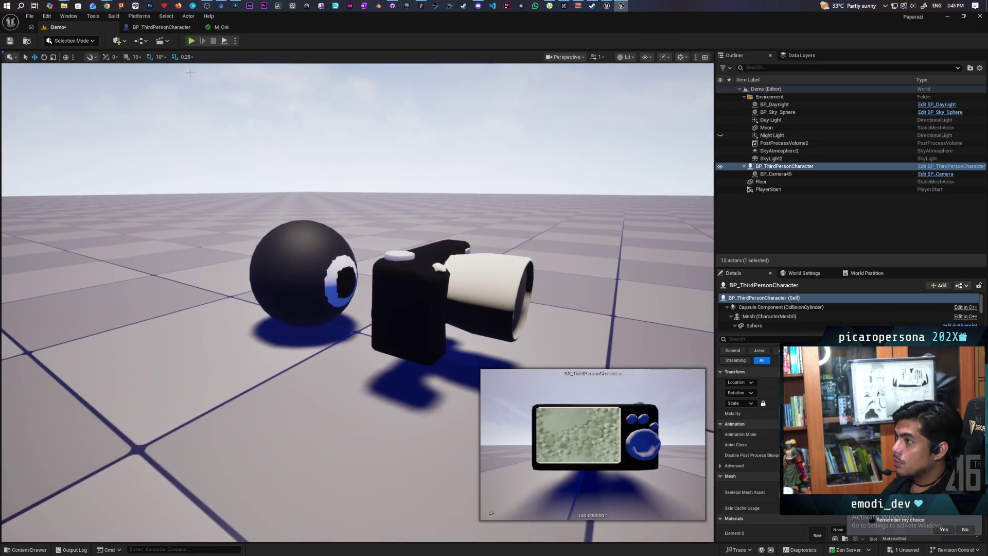
{"action": "left_click_drag", "start_coordinate": [227, 28], "coordinate": [435, 179]}
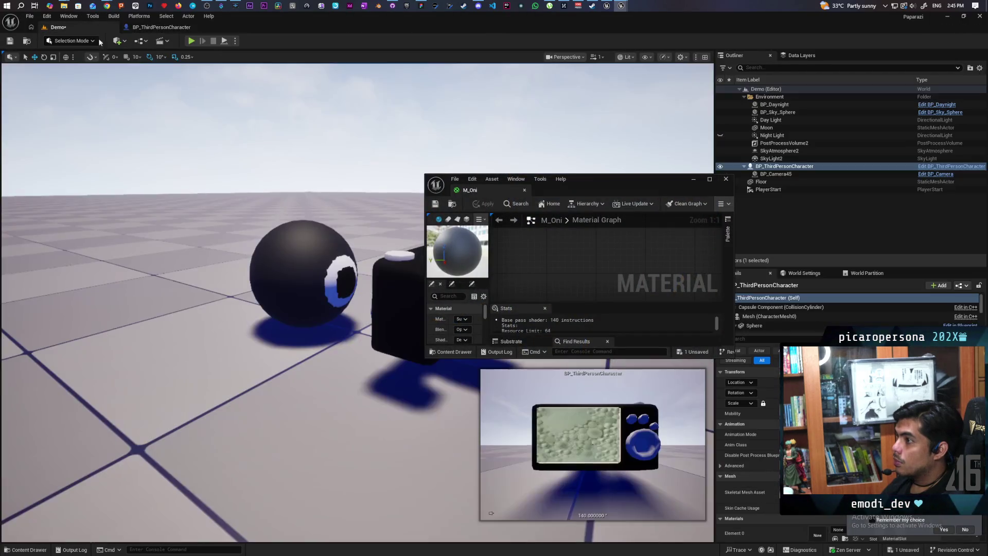
Enlarge the M_Oni editor window and move the black Constant node left to make room
{"action": "left_click_drag", "start_coordinate": [607, 180], "coordinate": [616, 144]}
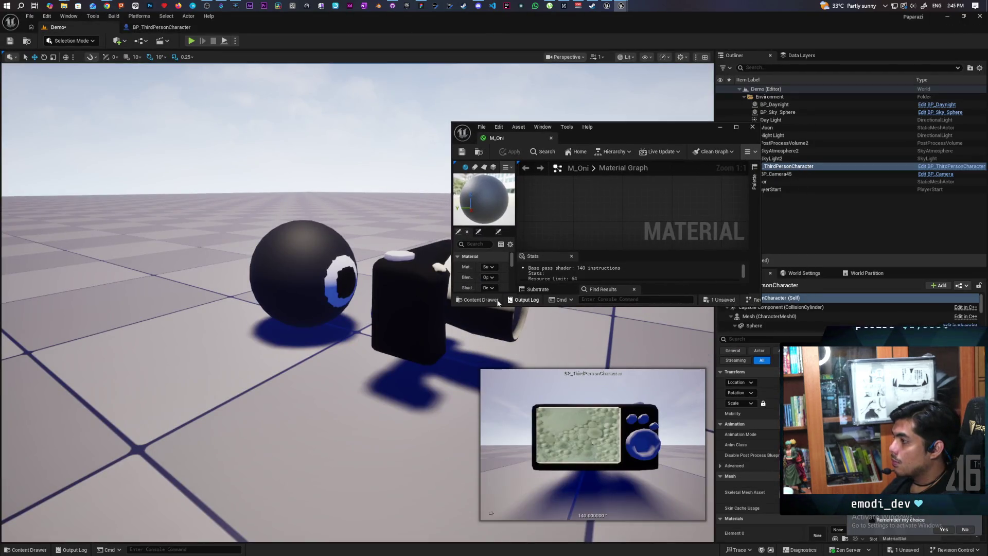
{"action": "mouse_move", "coordinate": [451, 307]}
{"action": "left_mouse_down"}
{"action": "mouse_move", "coordinate": [441, 408]}
{"action": "mouse_move", "coordinate": [338, 463]}
{"action": "left_mouse_up"}
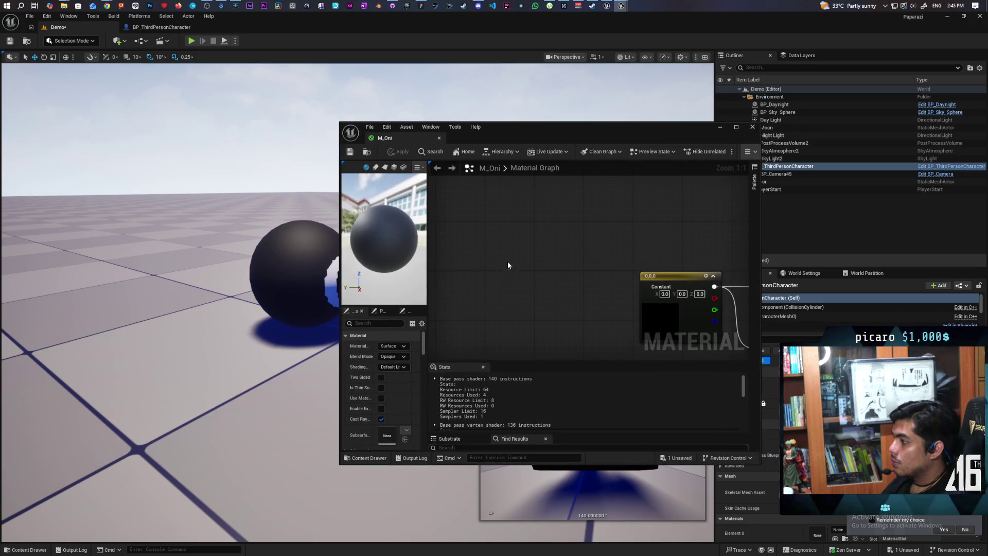
{"action": "left_click_drag", "start_coordinate": [544, 142], "coordinate": [671, 108]}
{"action": "left_click_drag", "start_coordinate": [647, 230], "coordinate": [552, 163]}
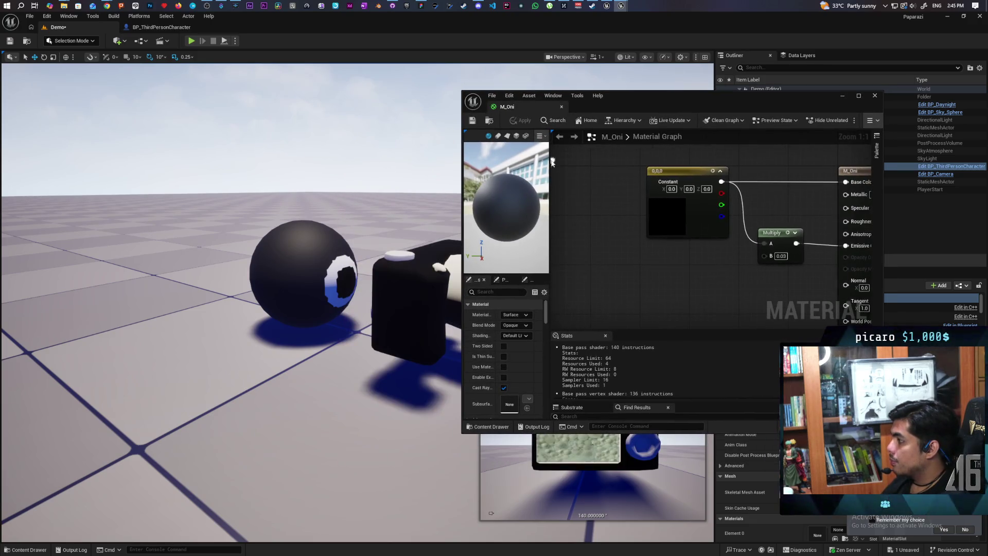
{"action": "mouse_move", "coordinate": [558, 208]}
{"action": "left_mouse_down"}
{"action": "mouse_move", "coordinate": [565, 236]}
{"action": "mouse_move", "coordinate": [590, 248]}
{"action": "left_mouse_up"}
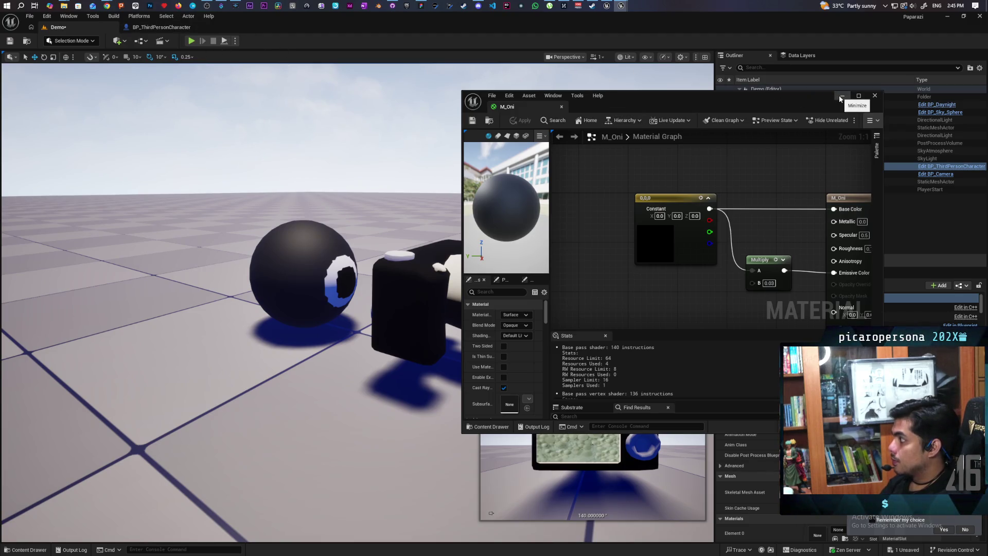
{"action": "left_click_drag", "start_coordinate": [714, 176], "coordinate": [653, 137]}
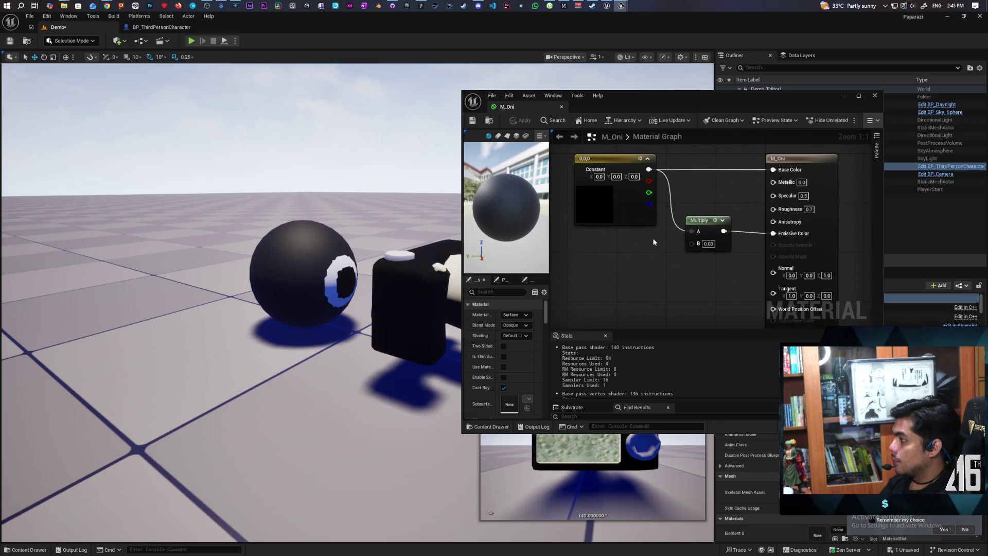
{"action": "scroll", "coordinate": [654, 242], "scroll_direction": "down", "scroll_amount": 1}
{"action": "scroll", "coordinate": [669, 220], "scroll_direction": "down", "scroll_amount": 1}
{"action": "left_click_drag", "start_coordinate": [682, 216], "coordinate": [599, 207]}
{"action": "left_click_drag", "start_coordinate": [622, 250], "coordinate": [672, 268]}
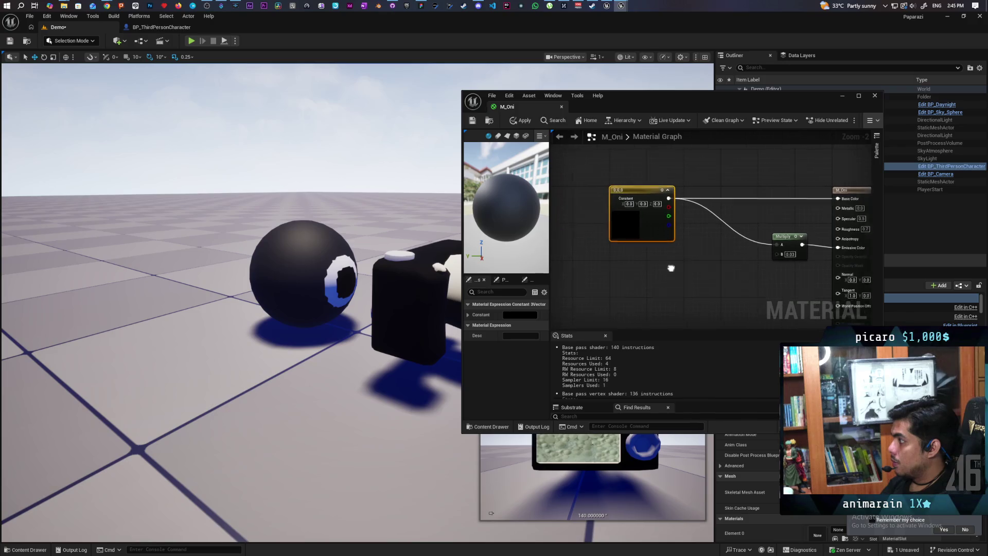
{"action": "scroll", "coordinate": [672, 269], "scroll_direction": "up", "scroll_amount": 1}
{"action": "scroll", "coordinate": [704, 259], "scroll_direction": "up", "scroll_amount": 1}
Add a Fresnel node below the black constant in the M_Oni graph
{"action": "right_click", "coordinate": [595, 288]}
{"action": "type", "text": "fresnel"}
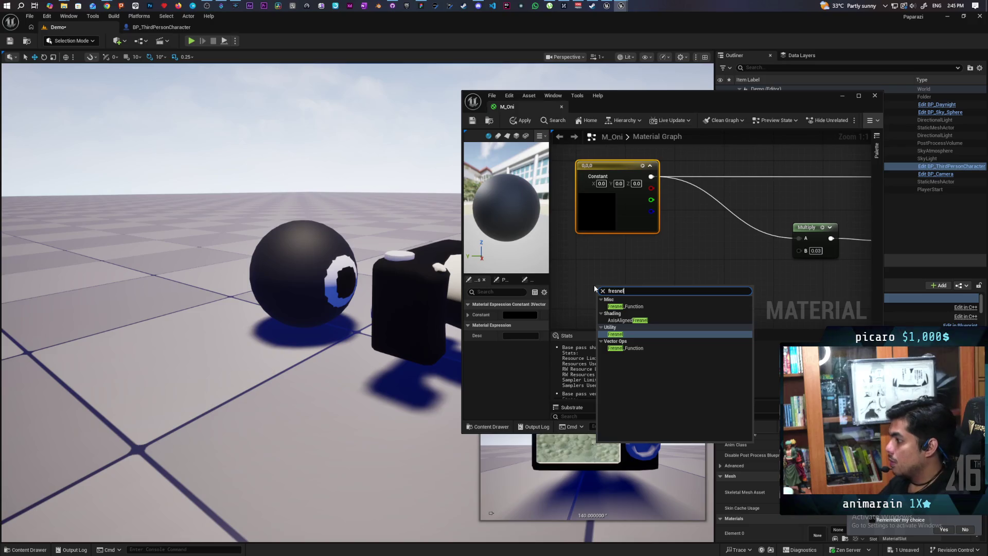
{"action": "left_click", "coordinate": [636, 333]}
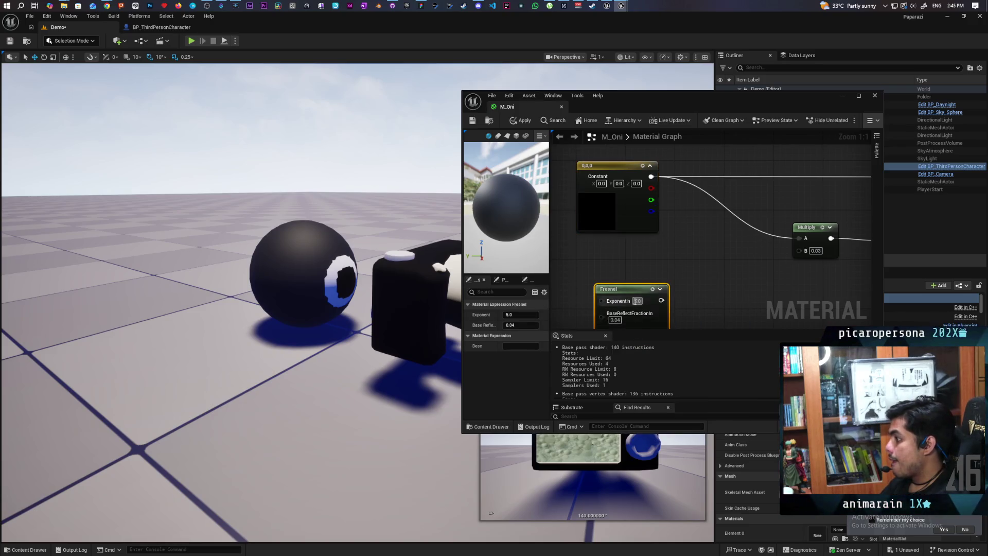
{"action": "left_click_drag", "start_coordinate": [627, 297], "coordinate": [642, 260]}
{"action": "mouse_move", "coordinate": [709, 286]}
{"action": "left_mouse_down"}
{"action": "mouse_move", "coordinate": [662, 280]}
{"action": "mouse_move", "coordinate": [710, 280]}
{"action": "mouse_move", "coordinate": [785, 209]}
{"action": "left_mouse_up"}
{"action": "left_click_drag", "start_coordinate": [700, 227], "coordinate": [657, 297]}
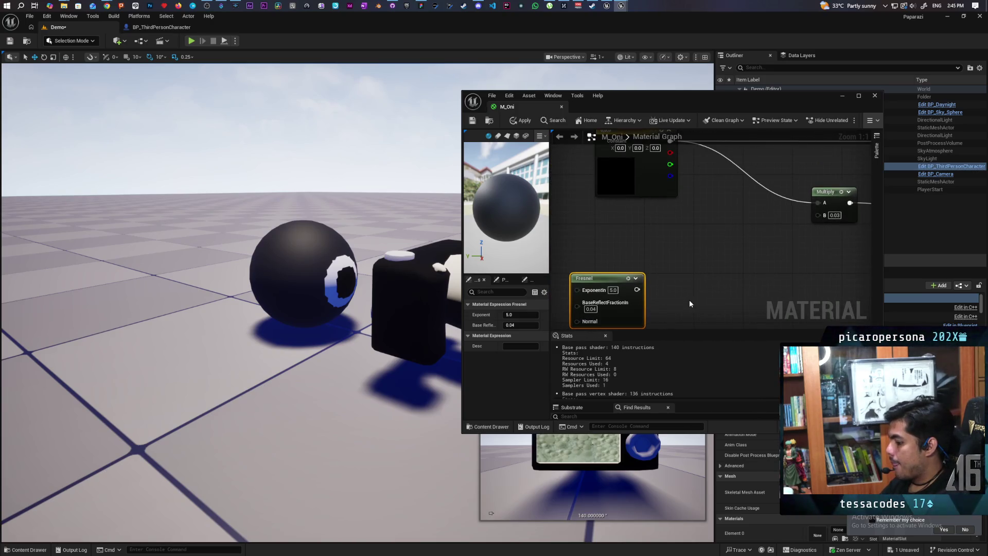
Multiply the Fresnel by a new light-blue Constant3Vector
{"action": "left_click", "coordinate": [690, 245]}
{"action": "mouse_move", "coordinate": [637, 289]}
{"action": "left_mouse_down"}
{"action": "mouse_move", "coordinate": [695, 272]}
{"action": "mouse_move", "coordinate": [650, 225]}
{"action": "mouse_move", "coordinate": [691, 251]}
{"action": "left_mouse_up"}
{"action": "left_click", "coordinate": [602, 237]}
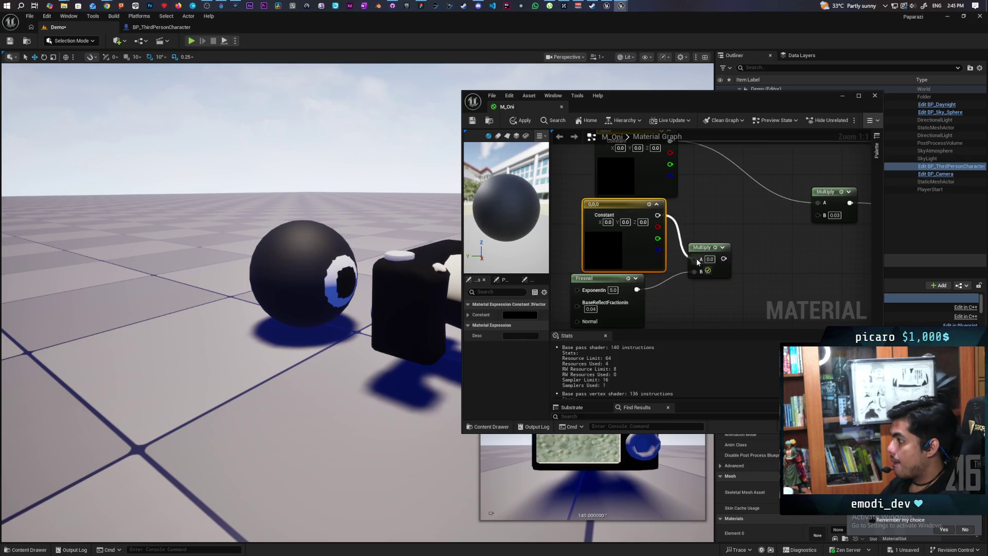
{"action": "double_click", "coordinate": [624, 246]}
{"action": "left_click", "coordinate": [643, 290]}
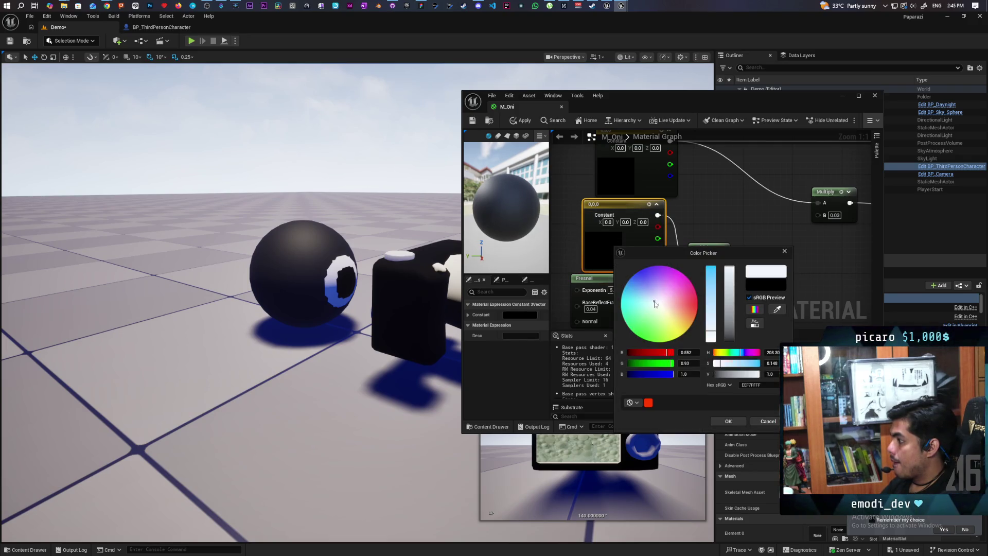
{"action": "left_click_drag", "start_coordinate": [640, 292], "coordinate": [641, 290]}
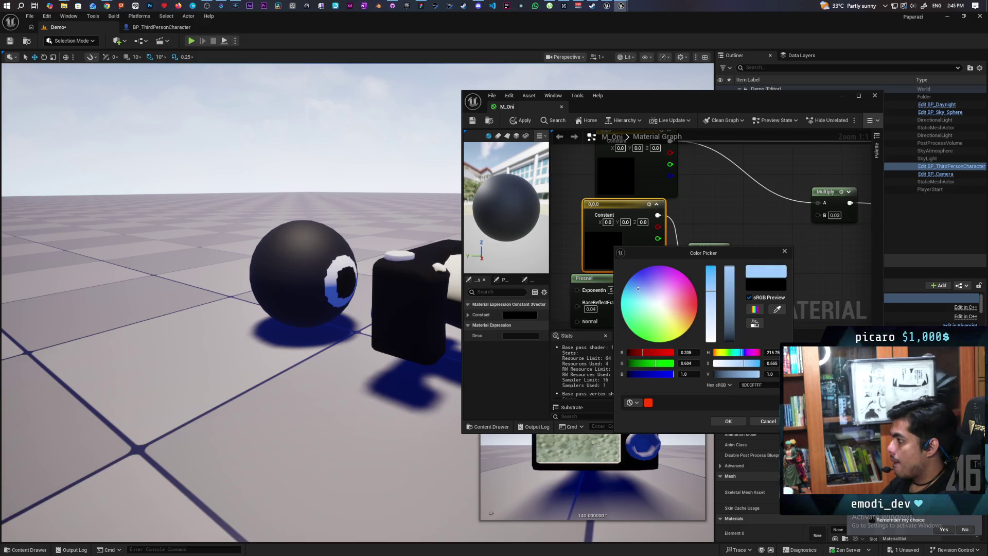
{"action": "left_click", "coordinate": [729, 421]}
Multiply the Fresnel product by the black constant in a second Multiply and apply the material
{"action": "mouse_move", "coordinate": [713, 250]}
{"action": "left_mouse_down"}
{"action": "mouse_move", "coordinate": [683, 246]}
{"action": "mouse_move", "coordinate": [725, 253]}
{"action": "left_mouse_up"}
{"action": "mouse_move", "coordinate": [669, 308]}
{"action": "left_mouse_down"}
{"action": "mouse_move", "coordinate": [686, 261]}
{"action": "mouse_move", "coordinate": [641, 301]}
{"action": "left_mouse_up"}
{"action": "mouse_move", "coordinate": [643, 201]}
{"action": "left_mouse_down"}
{"action": "mouse_move", "coordinate": [628, 224]}
{"action": "mouse_move", "coordinate": [603, 213]}
{"action": "left_mouse_up"}
{"action": "left_click_drag", "start_coordinate": [780, 219], "coordinate": [711, 281]}
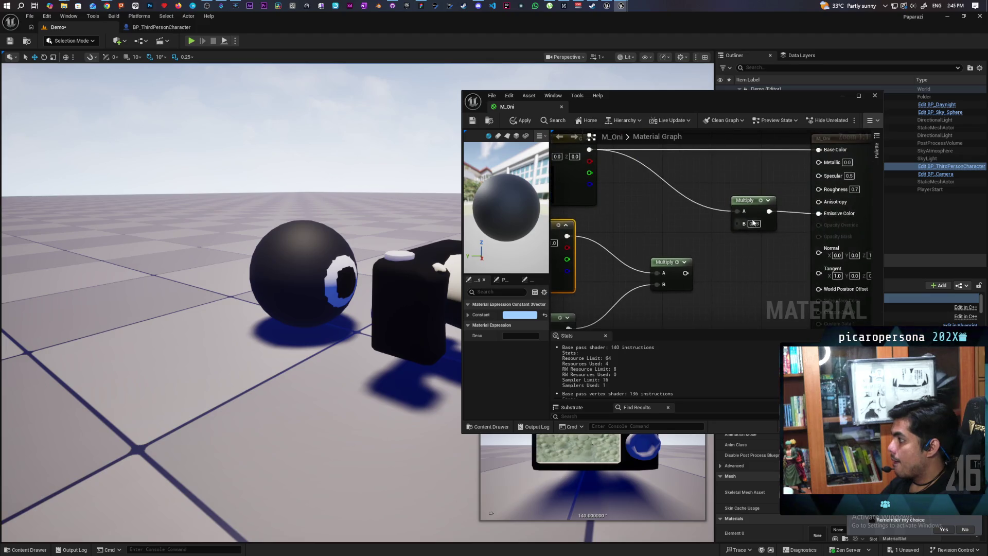
{"action": "left_click_drag", "start_coordinate": [652, 222], "coordinate": [731, 235]}
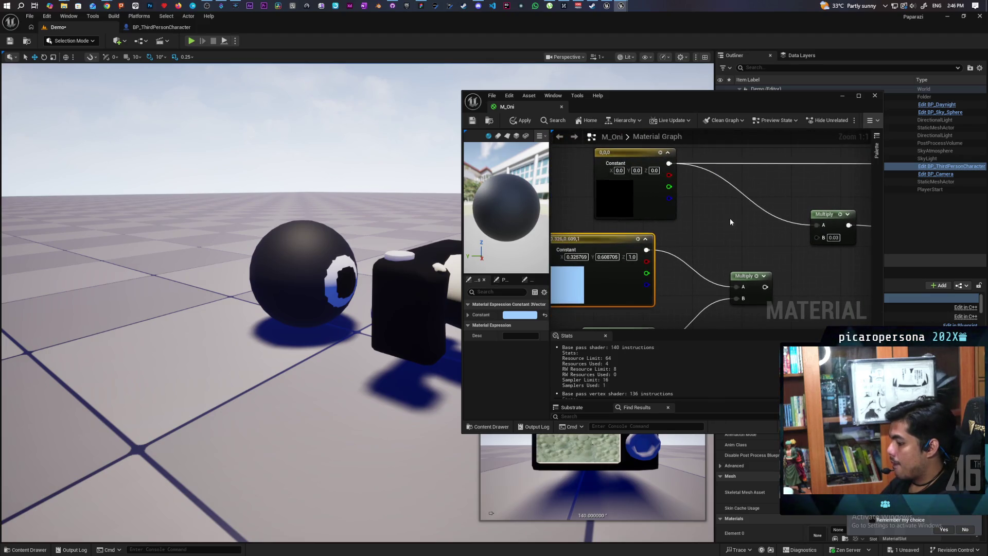
{"action": "left_click", "coordinate": [730, 222]}
{"action": "left_click_drag", "start_coordinate": [765, 287], "coordinate": [737, 245]}
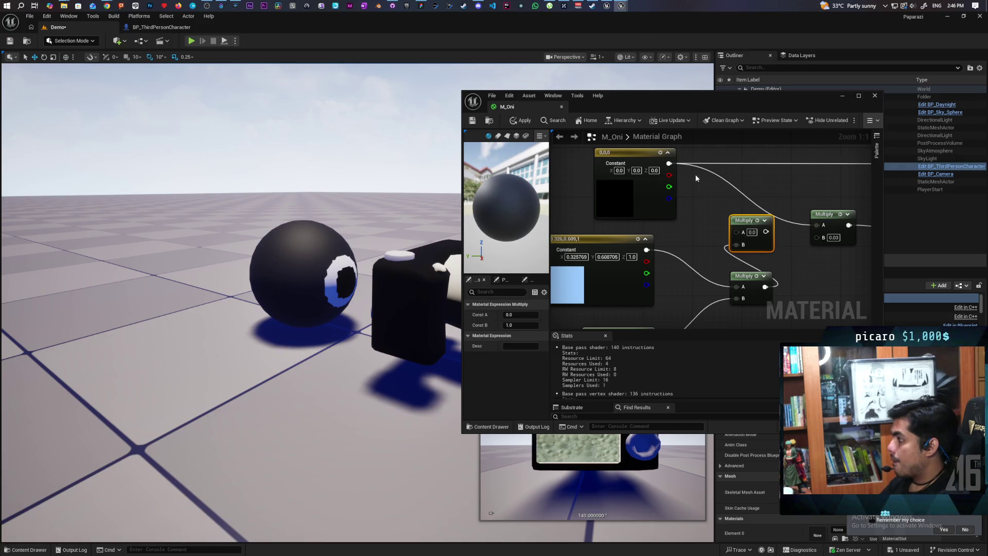
{"action": "mouse_move", "coordinate": [669, 163]}
{"action": "left_mouse_down"}
{"action": "mouse_move", "coordinate": [737, 232]}
{"action": "mouse_move", "coordinate": [731, 153]}
{"action": "left_mouse_up"}
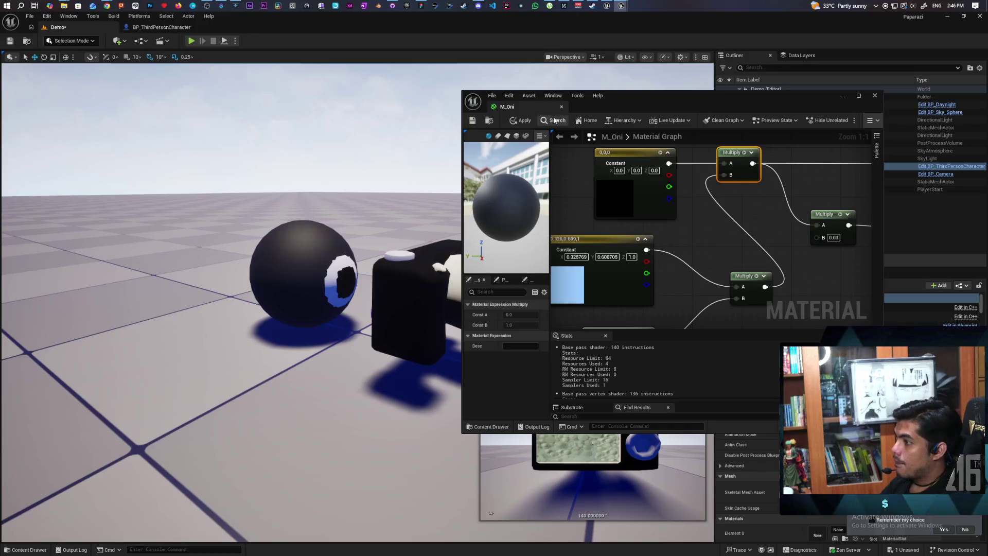
{"action": "left_click", "coordinate": [521, 120]}
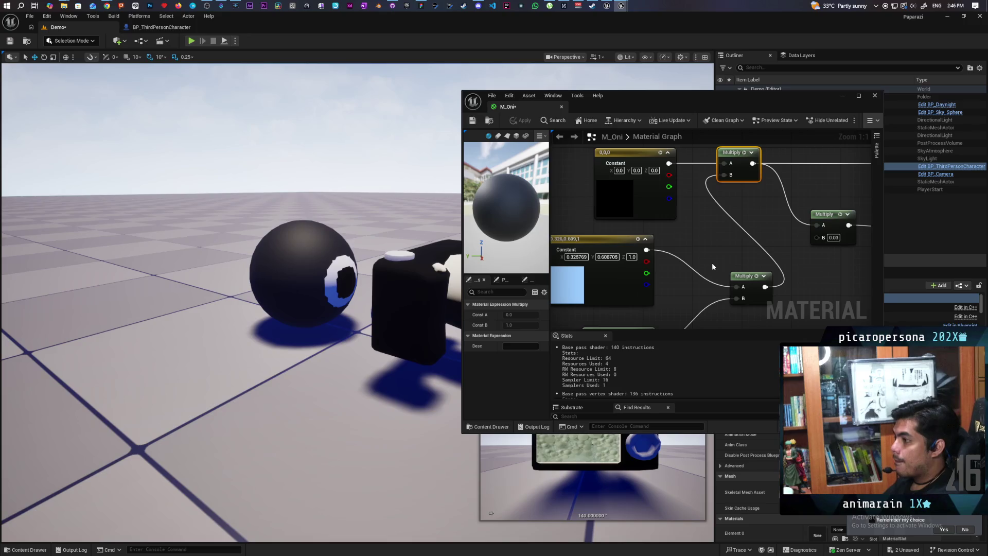
{"action": "double_click", "coordinate": [620, 199]}
Set the top constant to red and apply the material
{"action": "left_click_drag", "start_coordinate": [668, 261], "coordinate": [704, 260]}
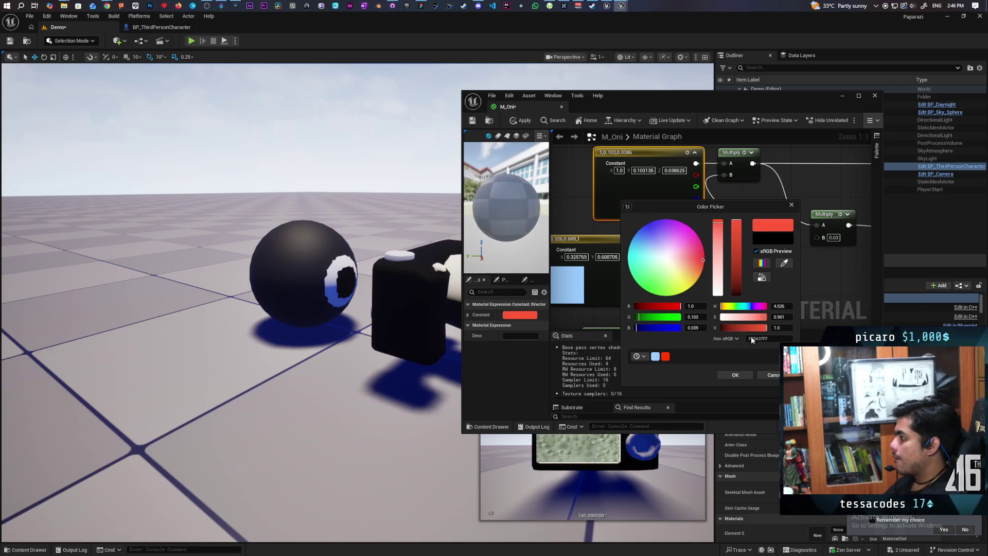
{"action": "left_click", "coordinate": [740, 377]}
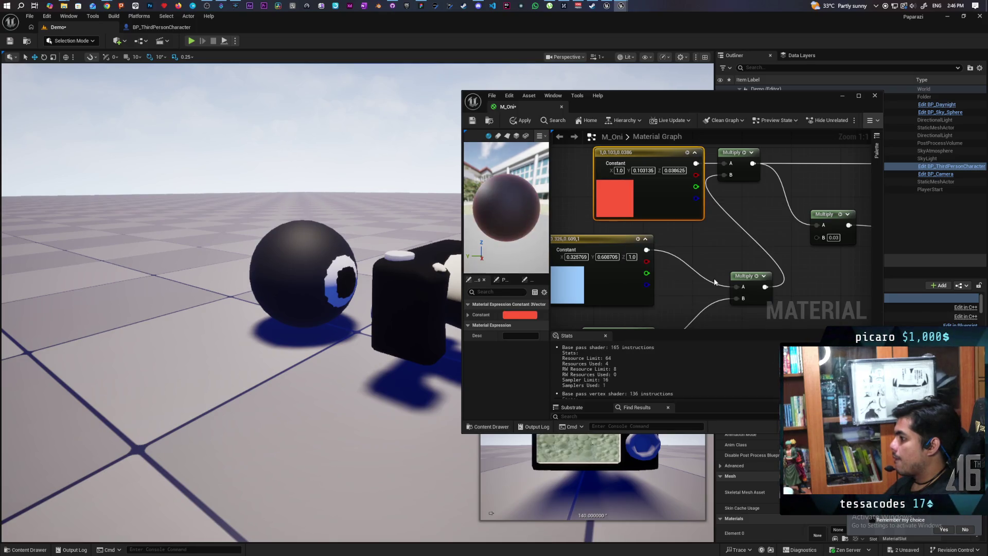
{"action": "left_click", "coordinate": [523, 122]}
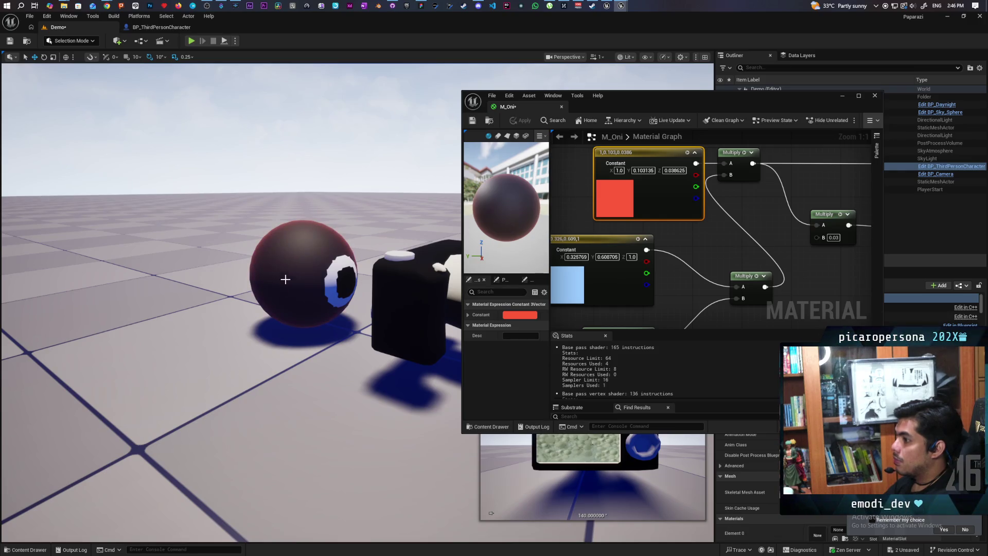
{"action": "scroll", "coordinate": [286, 280], "scroll_direction": "up", "scroll_amount": 5}
{"action": "scroll", "coordinate": [286, 280], "scroll_direction": "down", "scroll_amount": 4}
{"action": "scroll", "coordinate": [287, 280], "scroll_direction": "up", "scroll_amount": 1}
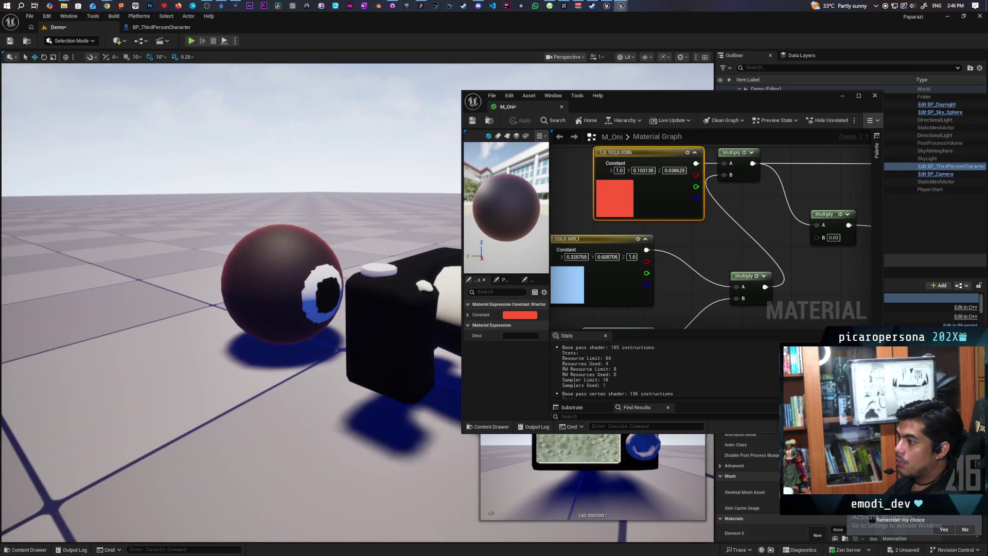
{"action": "scroll", "coordinate": [668, 239], "scroll_direction": "down", "scroll_amount": 2}
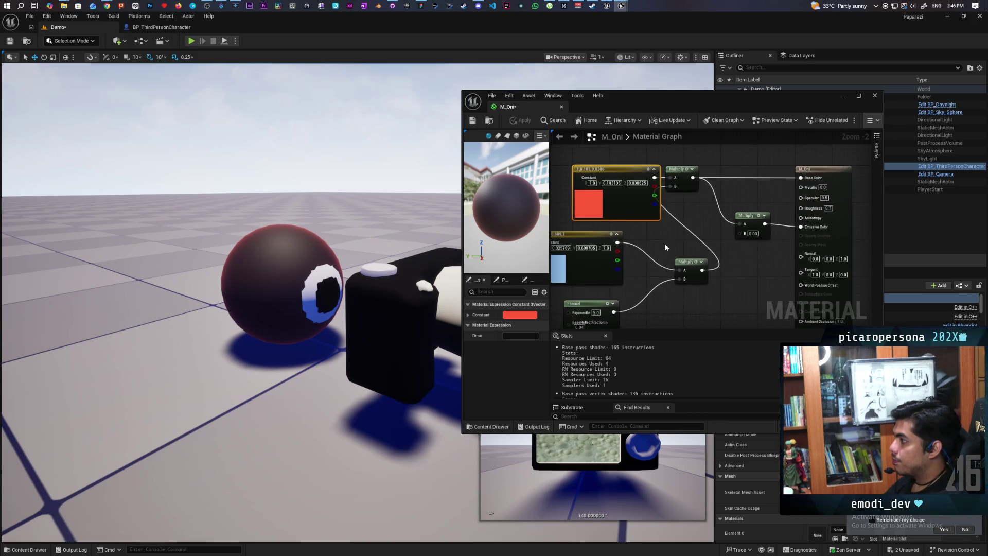
Sum the red constant and Fresnel Multiply in an Add feeding Base Color, delete the top Multiply, and apply
{"action": "left_click_drag", "start_coordinate": [668, 239], "coordinate": [754, 244]}
{"action": "mouse_move", "coordinate": [713, 174]}
{"action": "left_mouse_down"}
{"action": "mouse_move", "coordinate": [662, 170]}
{"action": "mouse_move", "coordinate": [678, 170]}
{"action": "left_mouse_up"}
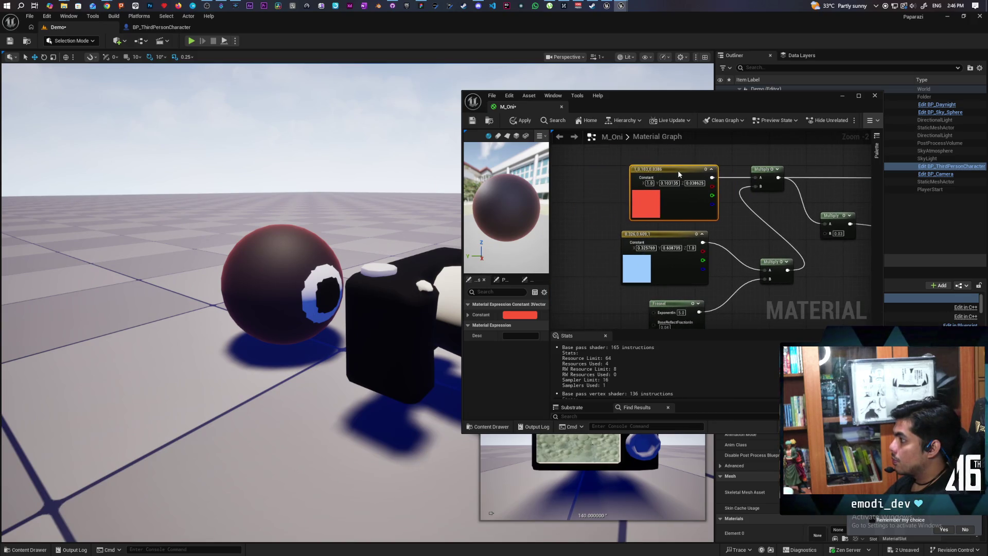
{"action": "mouse_move", "coordinate": [739, 224]}
{"action": "left_mouse_down"}
{"action": "mouse_move", "coordinate": [688, 206]}
{"action": "mouse_move", "coordinate": [697, 242]}
{"action": "left_mouse_up"}
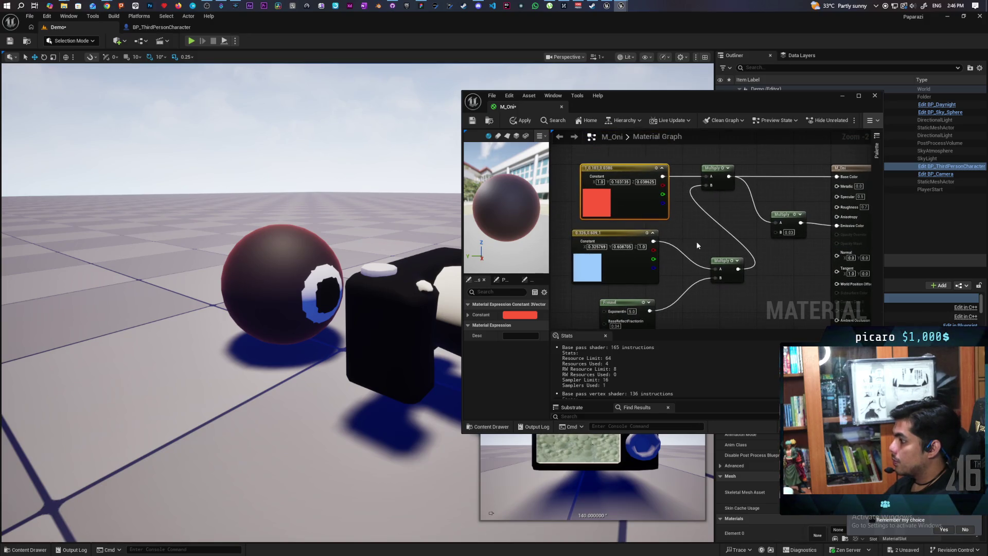
{"action": "left_click", "coordinate": [689, 226]}
{"action": "left_click_drag", "start_coordinate": [663, 176], "coordinate": [695, 237]}
{"action": "left_click_drag", "start_coordinate": [739, 269], "coordinate": [695, 246]}
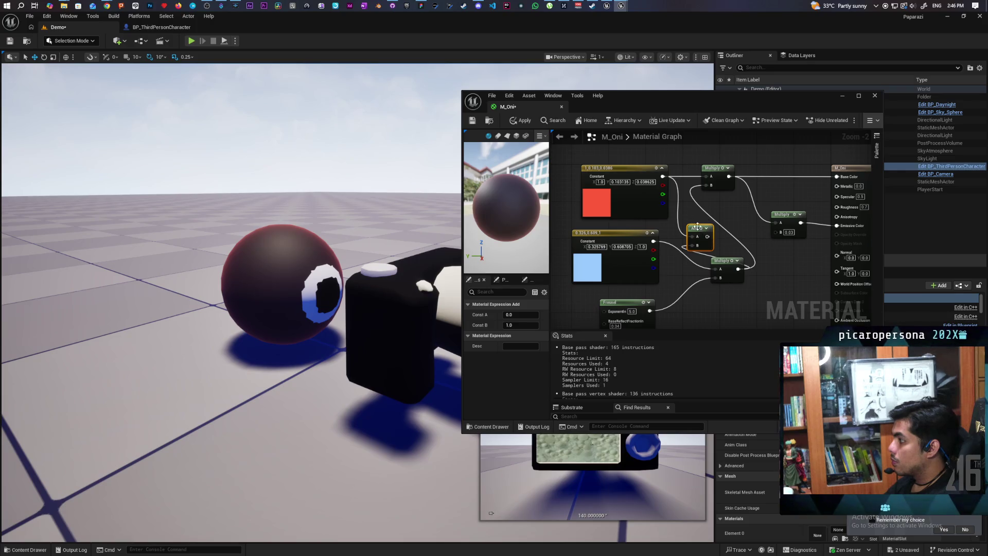
{"action": "left_click_drag", "start_coordinate": [704, 244], "coordinate": [721, 225]}
{"action": "mouse_move", "coordinate": [728, 177]}
{"action": "left_mouse_down"}
{"action": "mouse_move", "coordinate": [751, 196]}
{"action": "mouse_move", "coordinate": [741, 219]}
{"action": "mouse_move", "coordinate": [726, 218]}
{"action": "mouse_move", "coordinate": [716, 168]}
{"action": "left_mouse_up"}
{"action": "left_click", "coordinate": [721, 185]}
{"action": "key", "text": "Delete"}
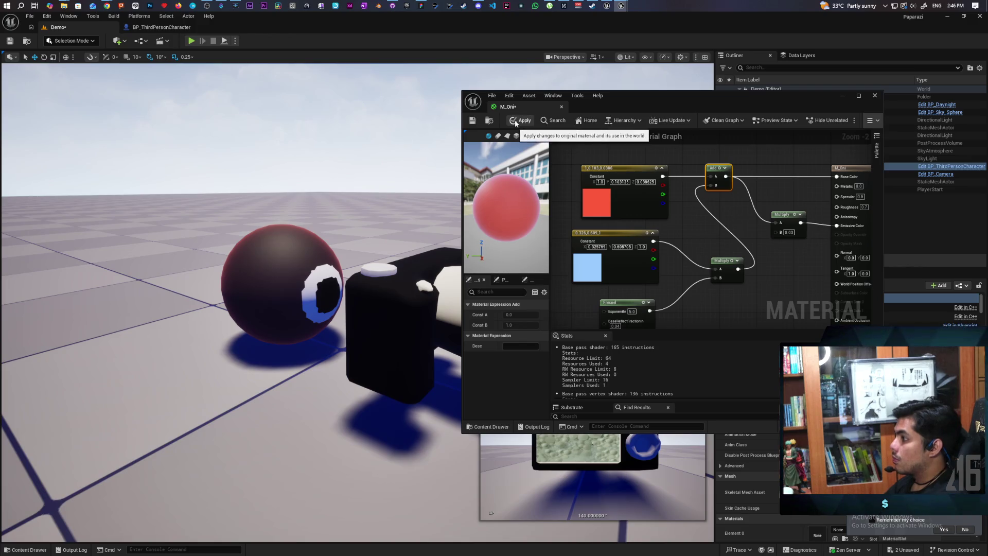
{"action": "left_click", "coordinate": [518, 120]}
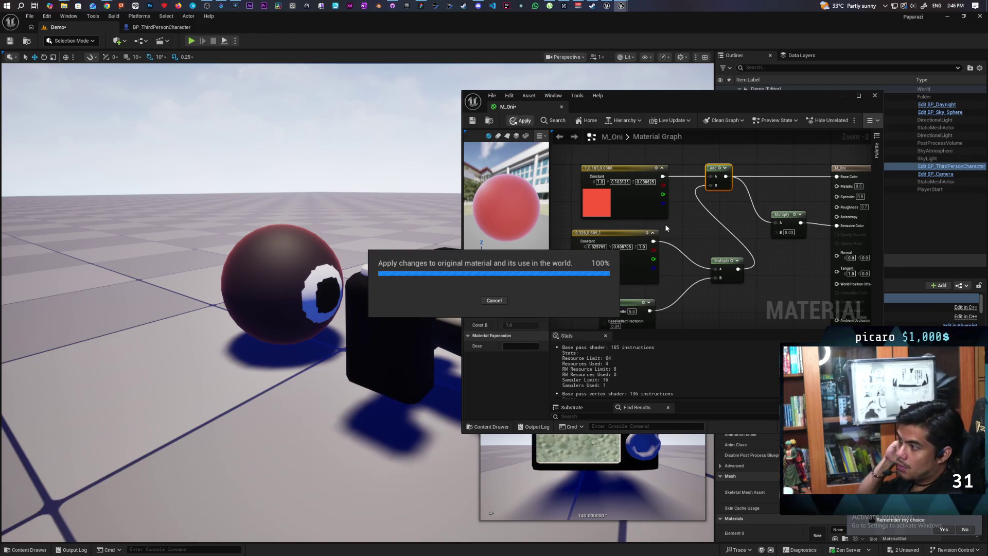
Change the red constant to black and apply the material
{"action": "double_click", "coordinate": [592, 203]}
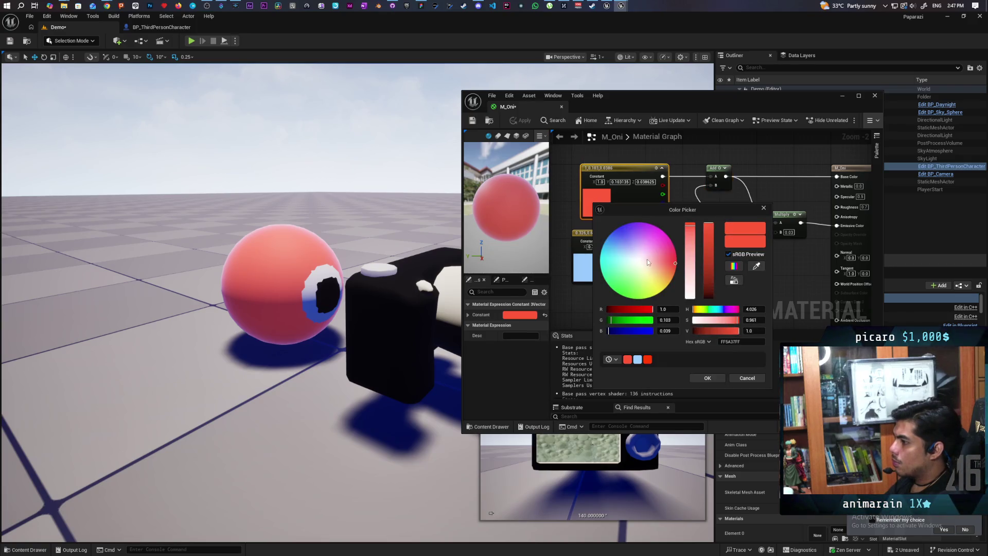
{"action": "left_click", "coordinate": [708, 378]}
{"action": "left_click", "coordinate": [519, 121]}
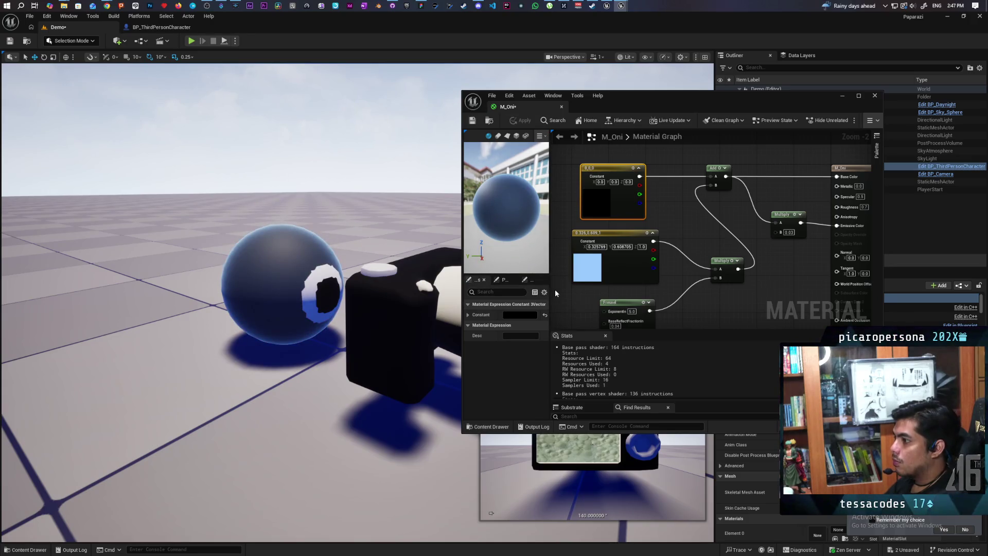
{"action": "mouse_move", "coordinate": [591, 270]}
{"action": "left_mouse_down"}
{"action": "mouse_move", "coordinate": [621, 213]}
{"action": "mouse_move", "coordinate": [626, 223]}
{"action": "left_mouse_up"}
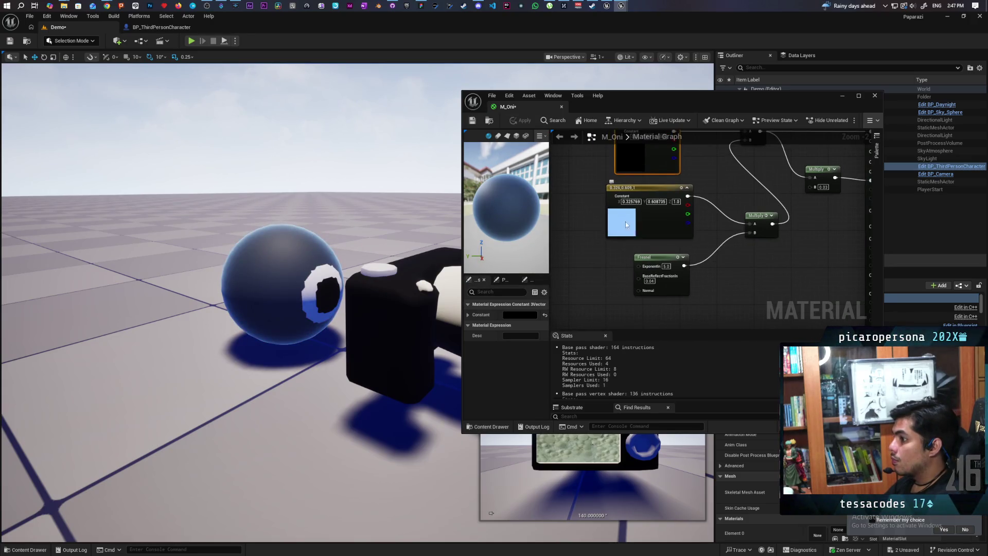
Try pale peach and then tan for the rim constant, applying each
{"action": "double_click", "coordinate": [626, 225]}
{"action": "left_click_drag", "start_coordinate": [674, 288], "coordinate": [683, 287]}
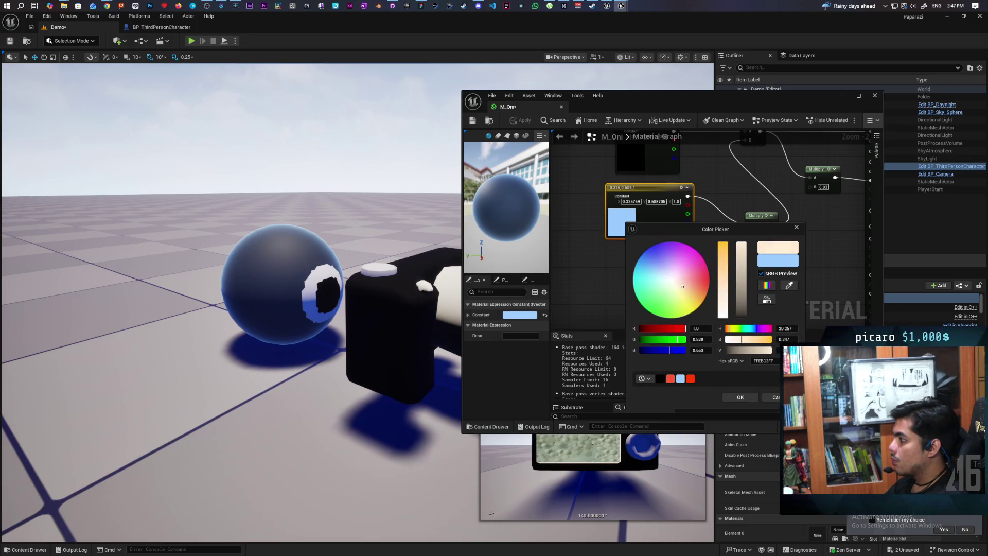
{"action": "left_click", "coordinate": [735, 399]}
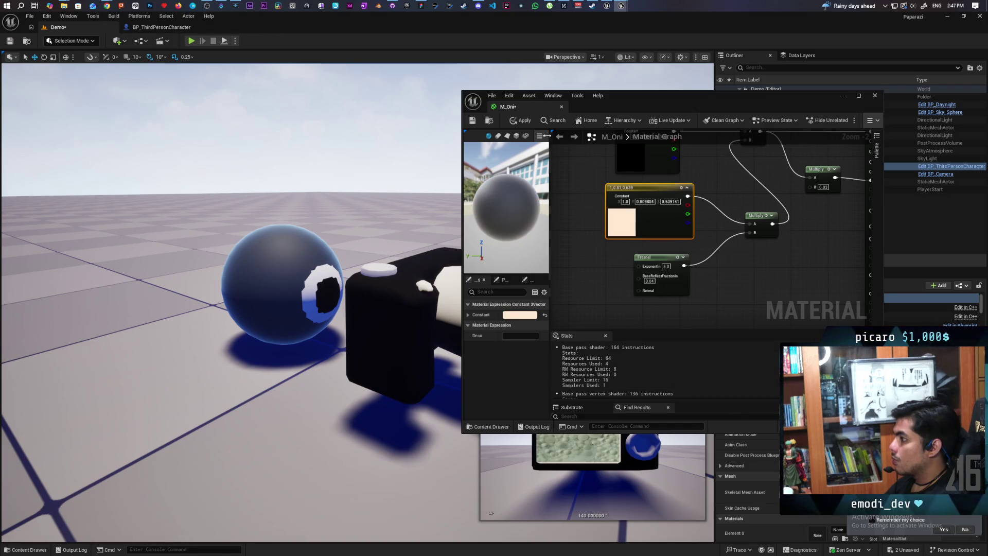
{"action": "left_click", "coordinate": [521, 120]}
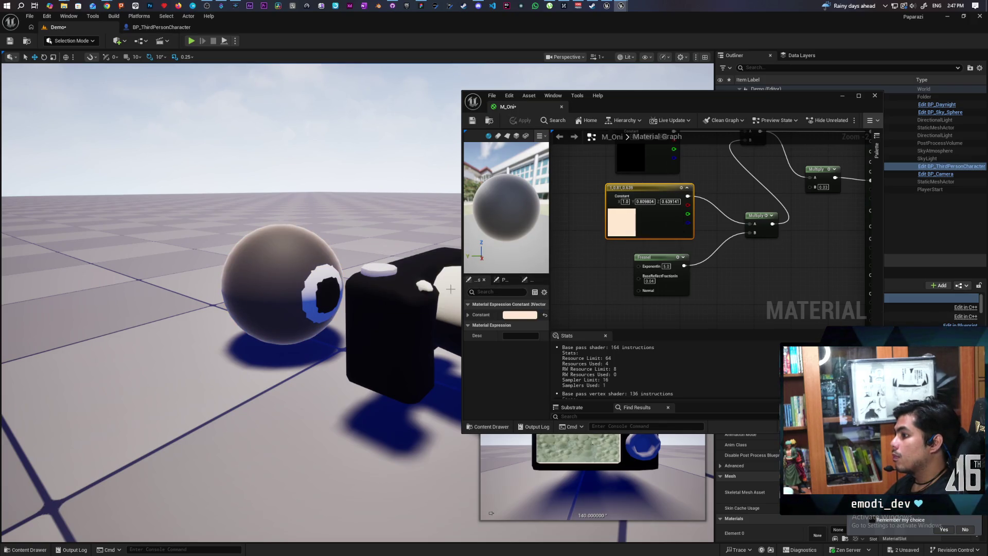
{"action": "double_click", "coordinate": [628, 225]}
{"action": "mouse_move", "coordinate": [726, 298]}
{"action": "left_mouse_down"}
{"action": "mouse_move", "coordinate": [726, 277]}
{"action": "mouse_move", "coordinate": [745, 264]}
{"action": "left_mouse_up"}
{"action": "left_click", "coordinate": [744, 401]}
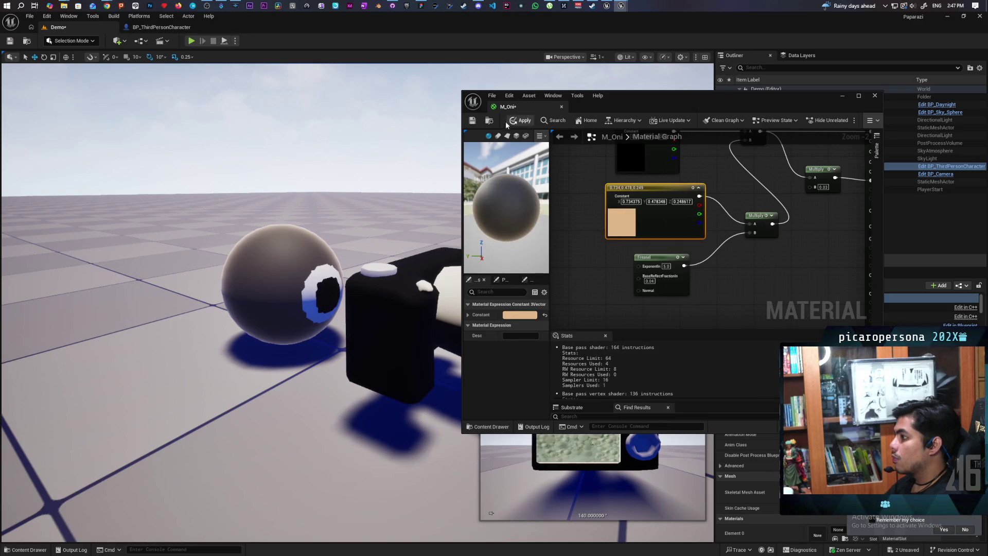
{"action": "left_click", "coordinate": [523, 121]}
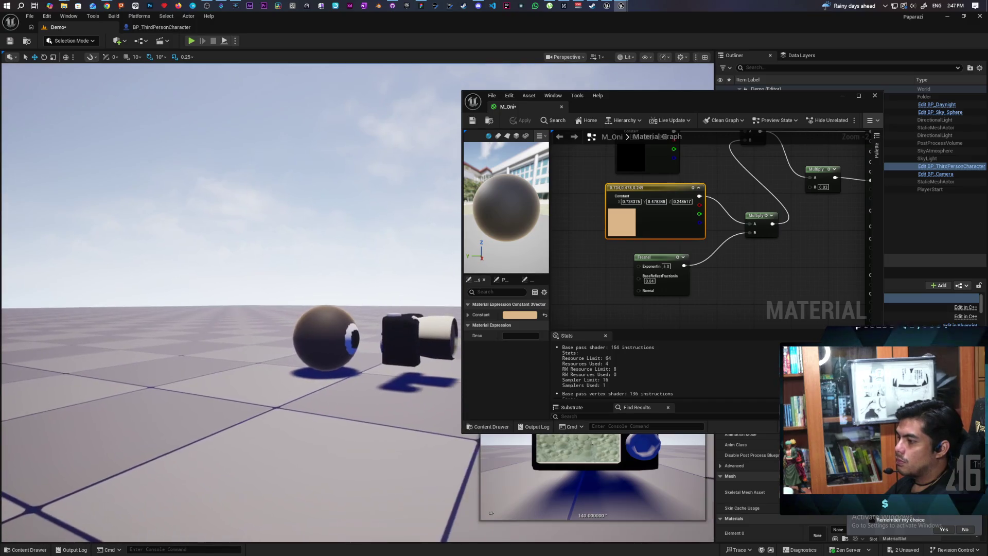
Shift the rim constant to pink 0.734, 0.421, 0.326 and apply it
{"action": "double_click", "coordinate": [619, 222]}
{"action": "left_click_drag", "start_coordinate": [687, 292], "coordinate": [685, 287]}
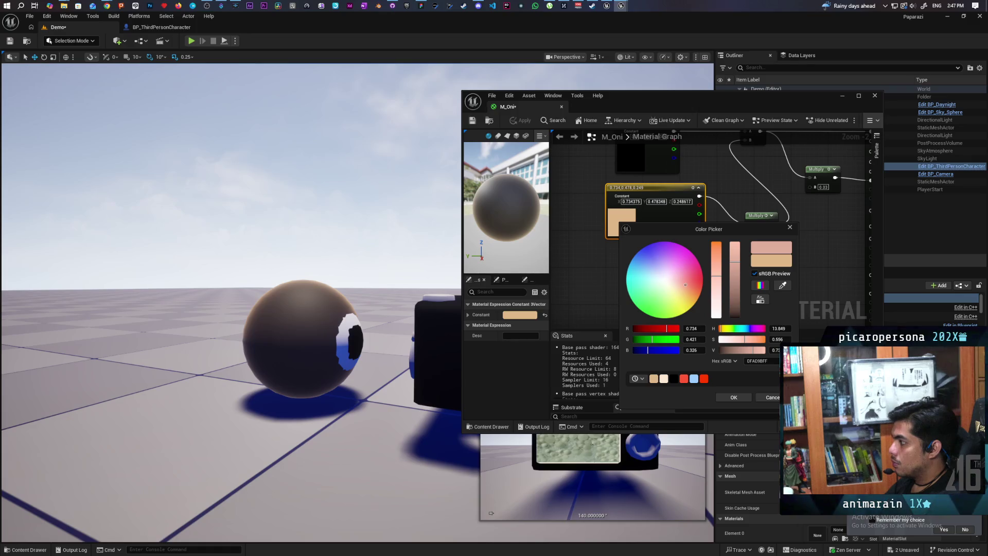
{"action": "left_click", "coordinate": [735, 398]}
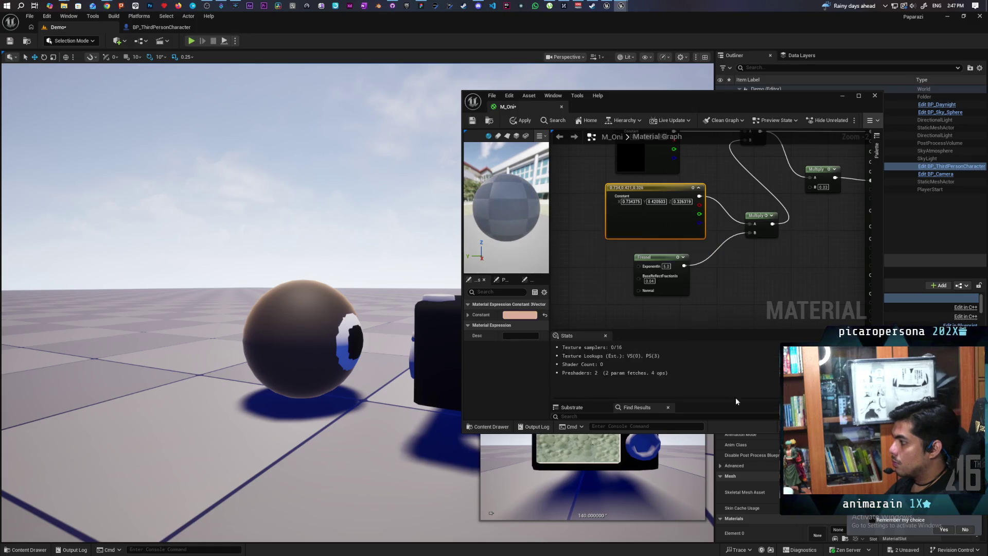
{"action": "left_click", "coordinate": [522, 122]}
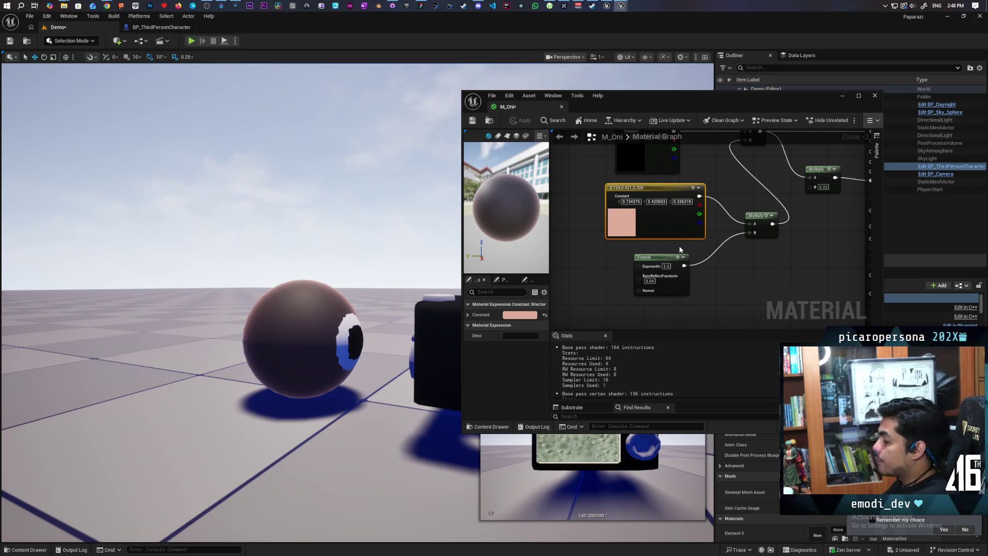
{"action": "scroll", "coordinate": [680, 250], "scroll_direction": "down", "scroll_amount": 3}
{"action": "scroll", "coordinate": [680, 250], "scroll_direction": "up", "scroll_amount": 5}
{"action": "mouse_move", "coordinate": [682, 254]}
{"action": "left_mouse_down"}
{"action": "mouse_move", "coordinate": [654, 225]}
{"action": "mouse_move", "coordinate": [733, 223]}
{"action": "left_mouse_up"}
Convert the black constant into a parameter named 'Color'
{"action": "left_click", "coordinate": [676, 180]}
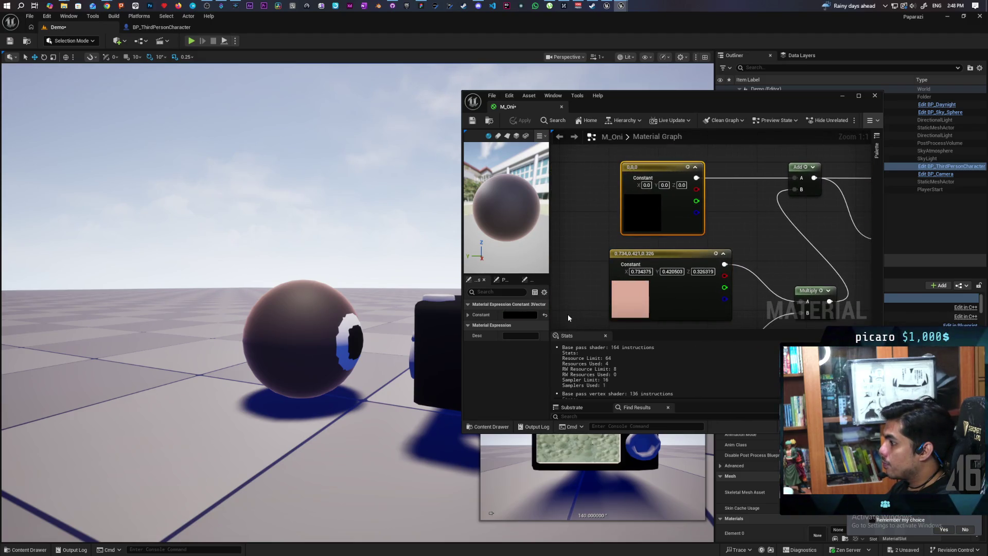
{"action": "right_click", "coordinate": [655, 178]}
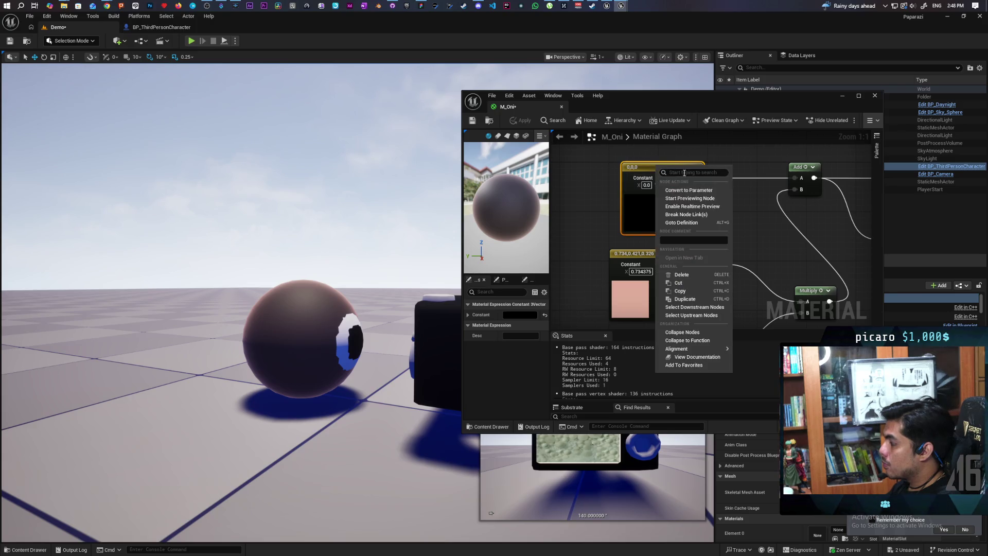
{"action": "left_click", "coordinate": [706, 192]}
{"action": "type", "text": "Color"}
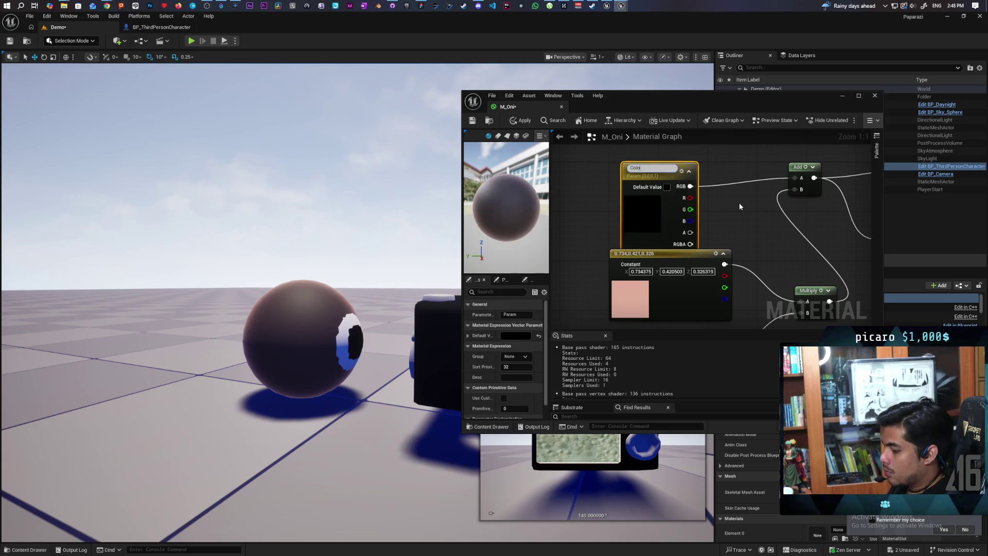
{"action": "left_click", "coordinate": [740, 206]}
{"action": "left_click_drag", "start_coordinate": [668, 166], "coordinate": [668, 160]}
Enable Use Custom Primitive Data on Color, apply and save M_Oni, and close its editor
{"action": "scroll", "coordinate": [487, 374], "scroll_direction": "down", "scroll_amount": 1}
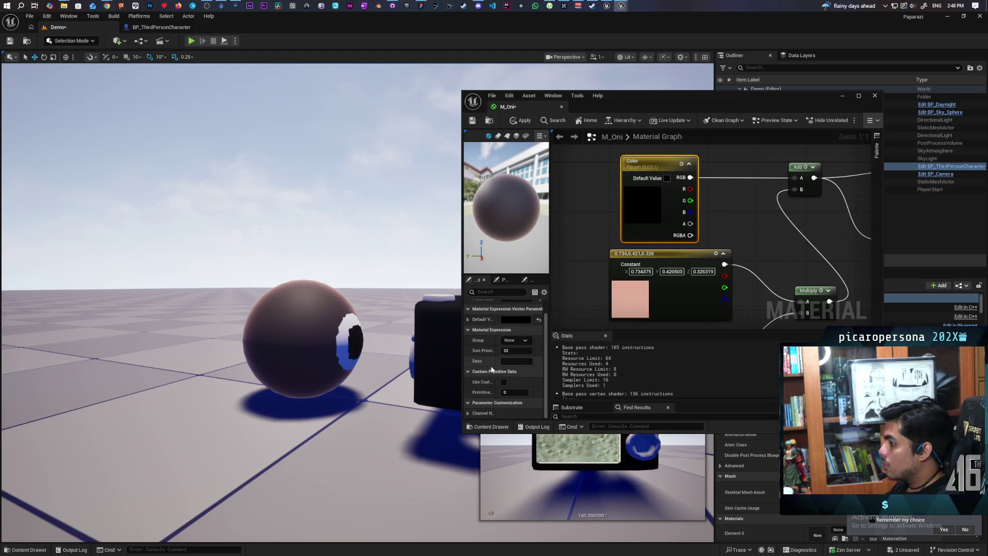
{"action": "left_click", "coordinate": [505, 382]}
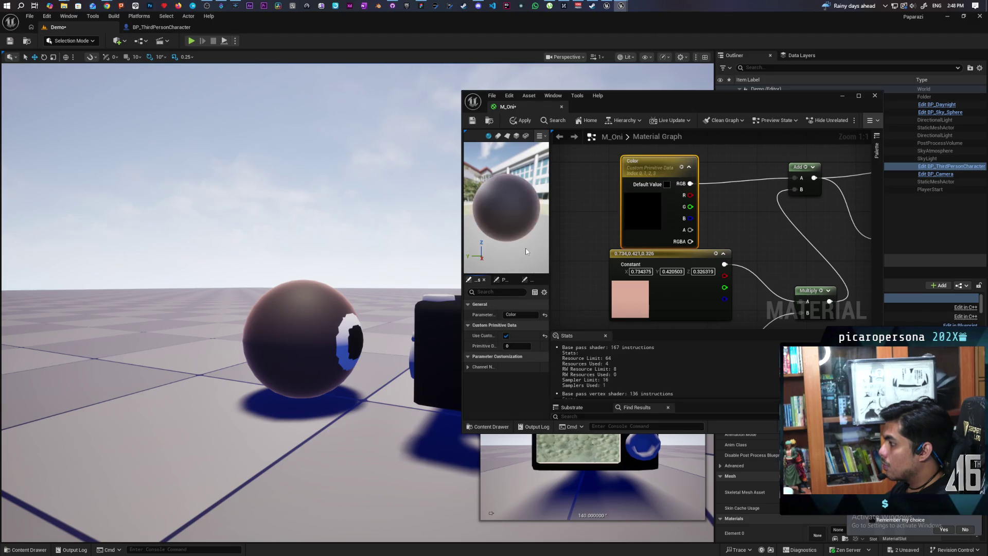
{"action": "left_click", "coordinate": [515, 122]}
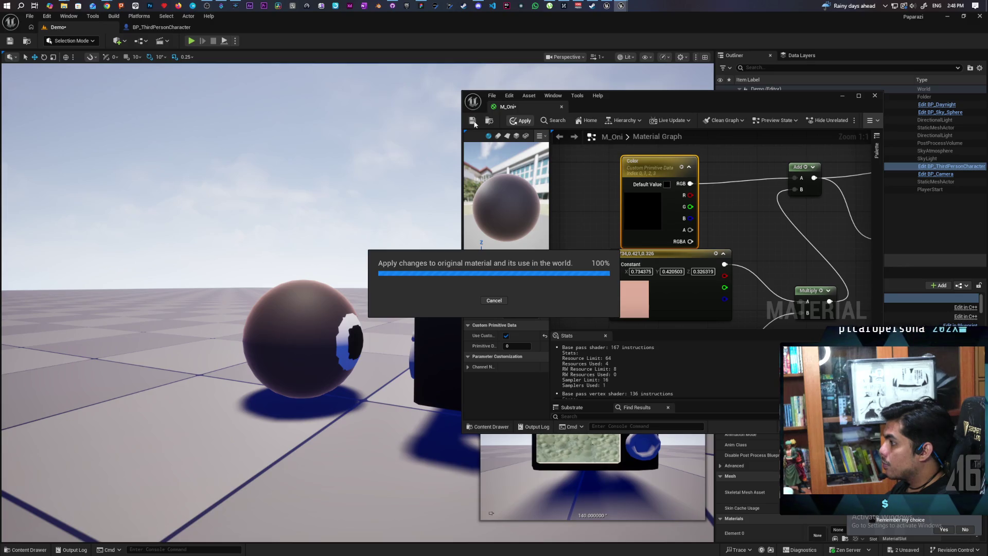
{"action": "left_click", "coordinate": [472, 121]}
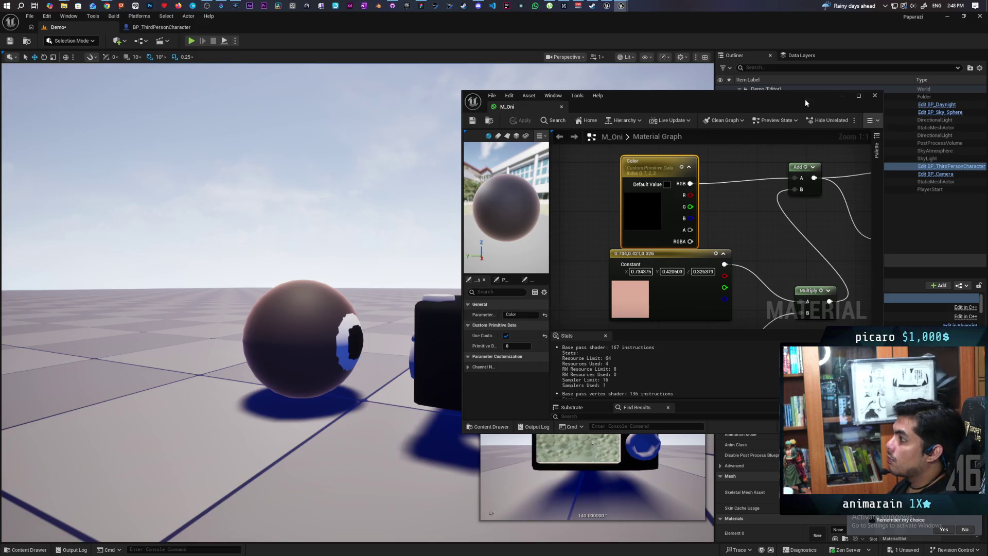
{"action": "left_click", "coordinate": [875, 95]}
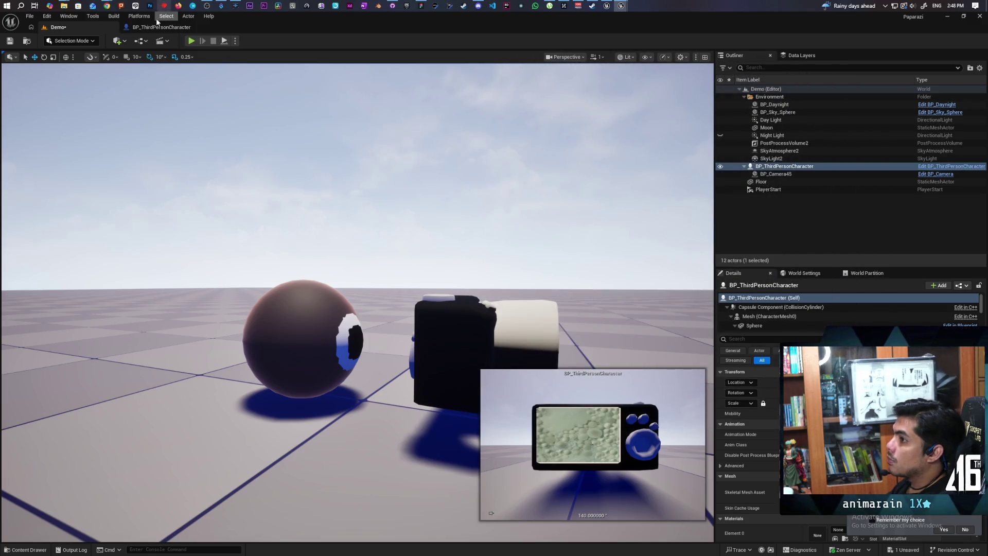
{"action": "left_click", "coordinate": [161, 27]}
{"action": "left_click", "coordinate": [687, 55]}
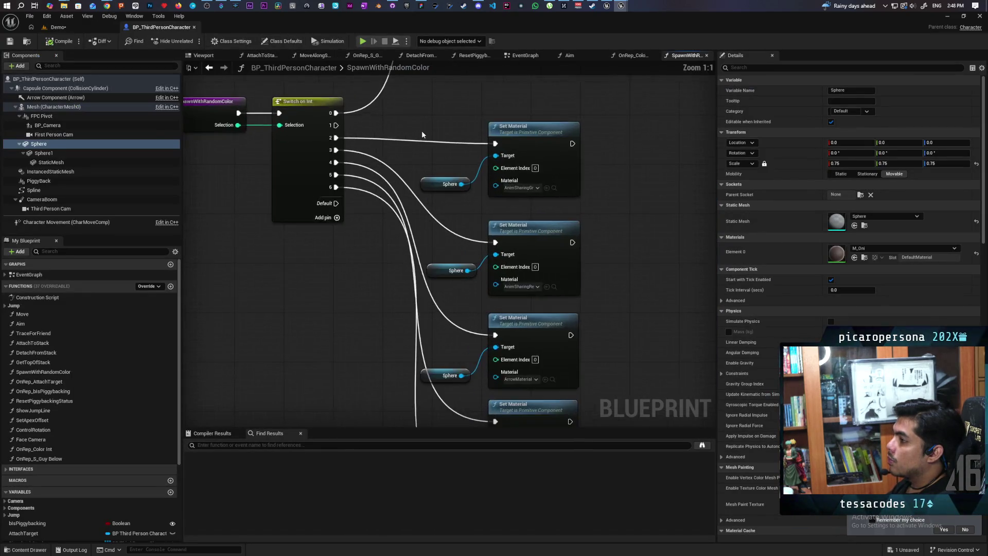
{"action": "left_click_drag", "start_coordinate": [422, 133], "coordinate": [409, 216]}
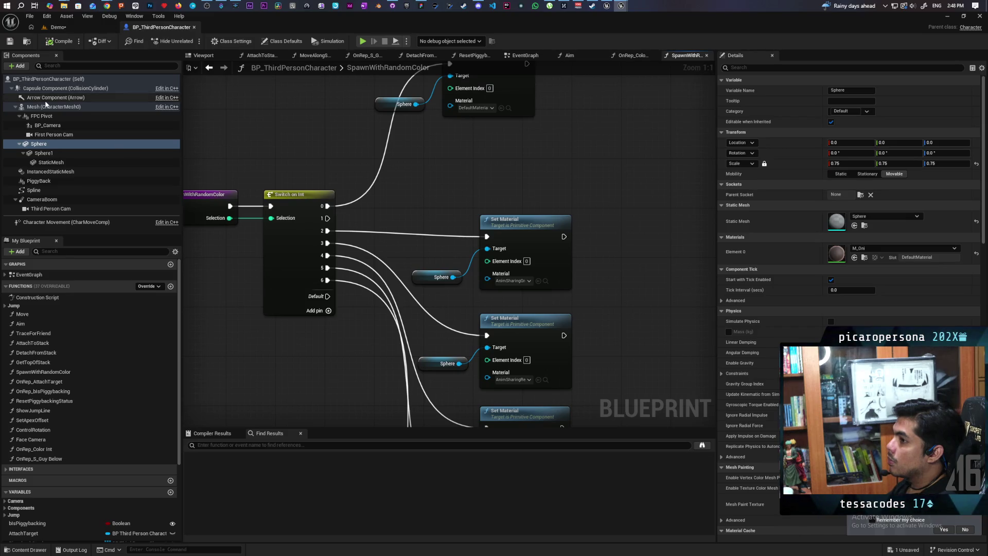
{"action": "mouse_move", "coordinate": [54, 107]}
{"action": "left_mouse_down"}
{"action": "mouse_move", "coordinate": [425, 151]}
{"action": "mouse_move", "coordinate": [155, 118]}
{"action": "mouse_move", "coordinate": [82, 118]}
{"action": "mouse_move", "coordinate": [63, 150]}
{"action": "mouse_move", "coordinate": [45, 146]}
{"action": "mouse_move", "coordinate": [418, 159]}
{"action": "mouse_move", "coordinate": [412, 178]}
{"action": "mouse_move", "coordinate": [488, 164]}
{"action": "left_mouse_up"}
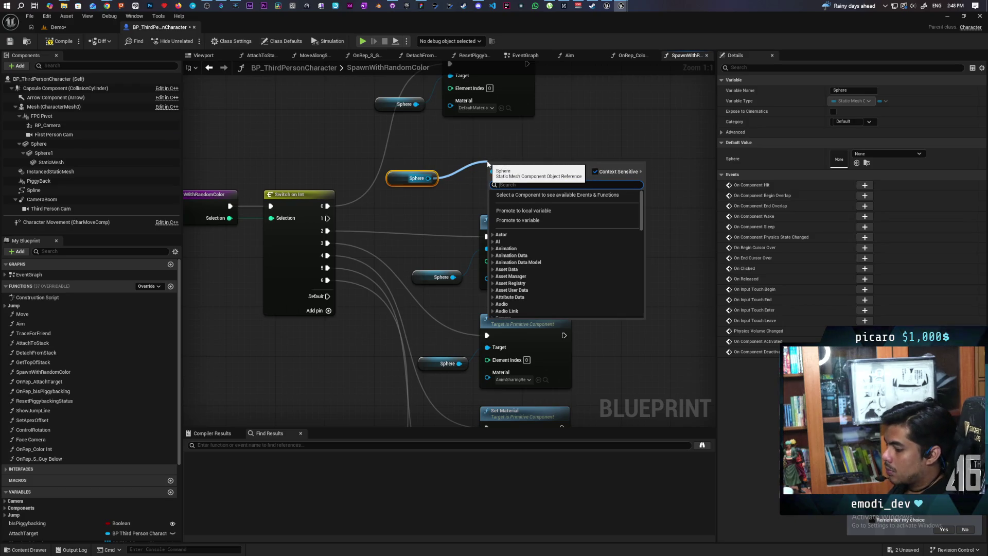
{"action": "type", "text": "set"}
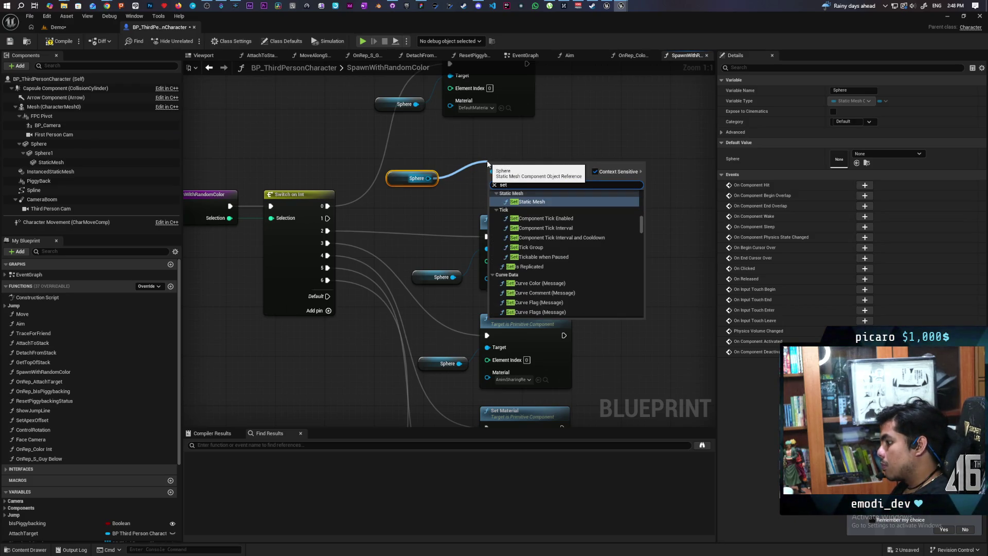
{"action": "type", "text": " custom"}
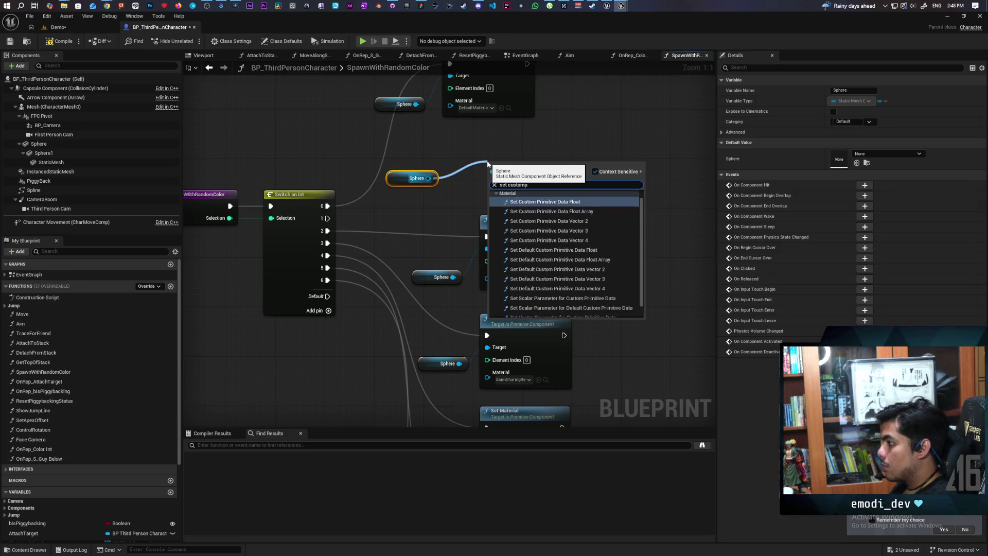
{"action": "type", "text": "p"}
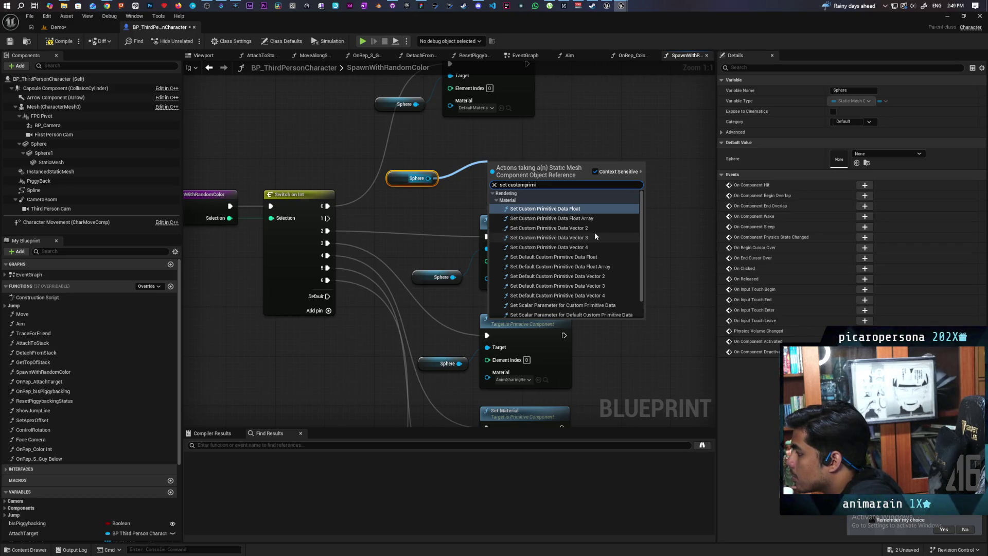
{"action": "left_click", "coordinate": [594, 237]}
{"action": "left_click_drag", "start_coordinate": [553, 176], "coordinate": [589, 151]}
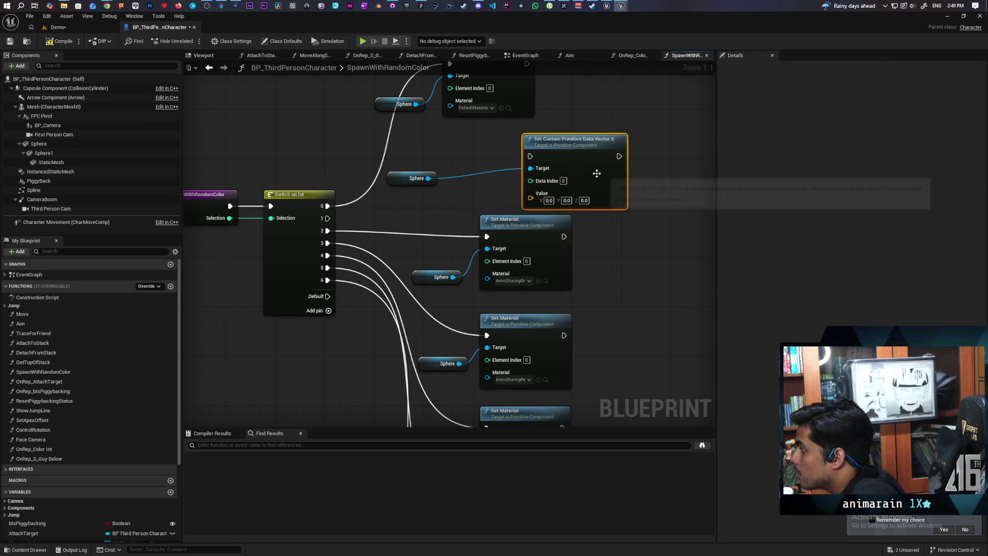
{"action": "key", "text": "Delete"}
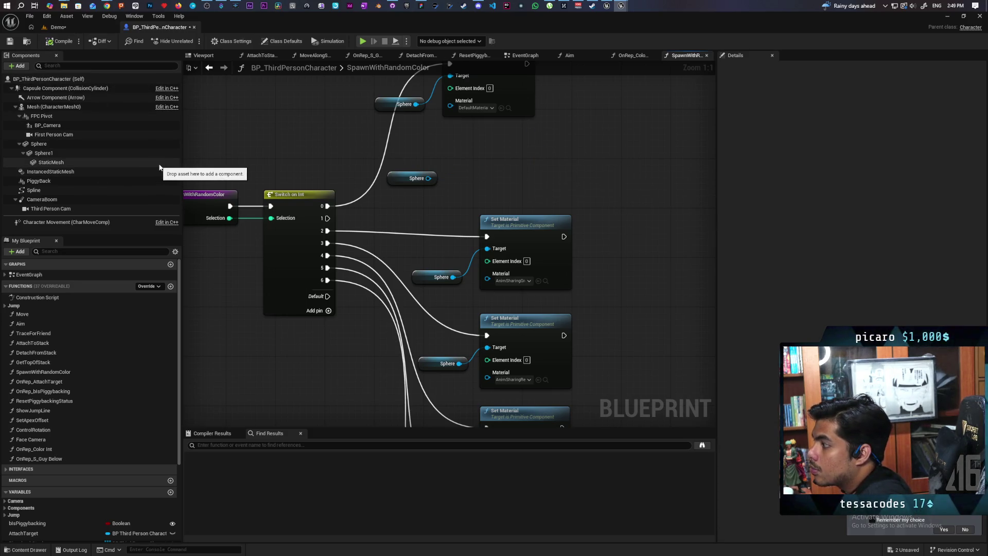
Add one Custom Primitive Data Defaults entry on the Sphere and expand its Color R, G, B, A values
{"action": "left_click", "coordinate": [39, 144]}
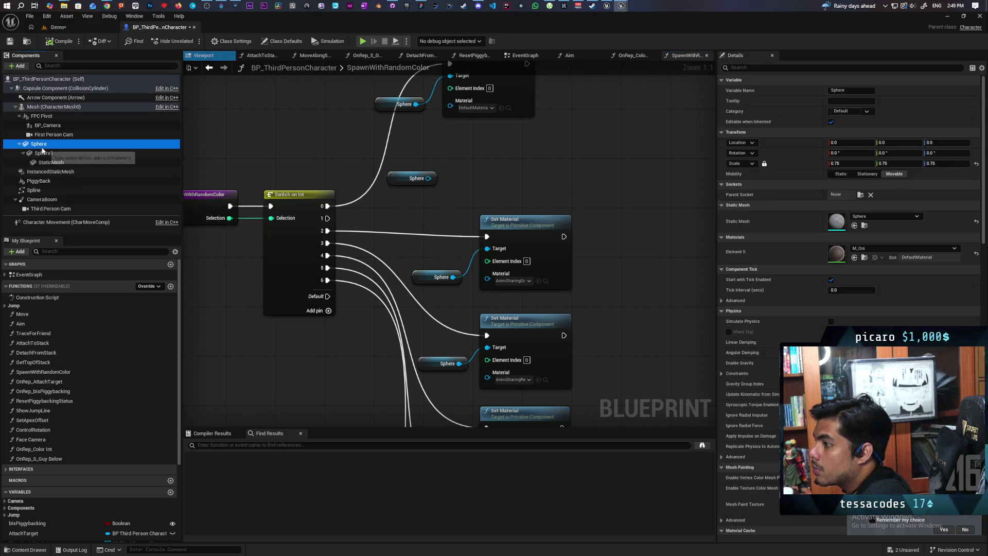
{"action": "scroll", "coordinate": [756, 290], "scroll_direction": "down", "scroll_amount": 6}
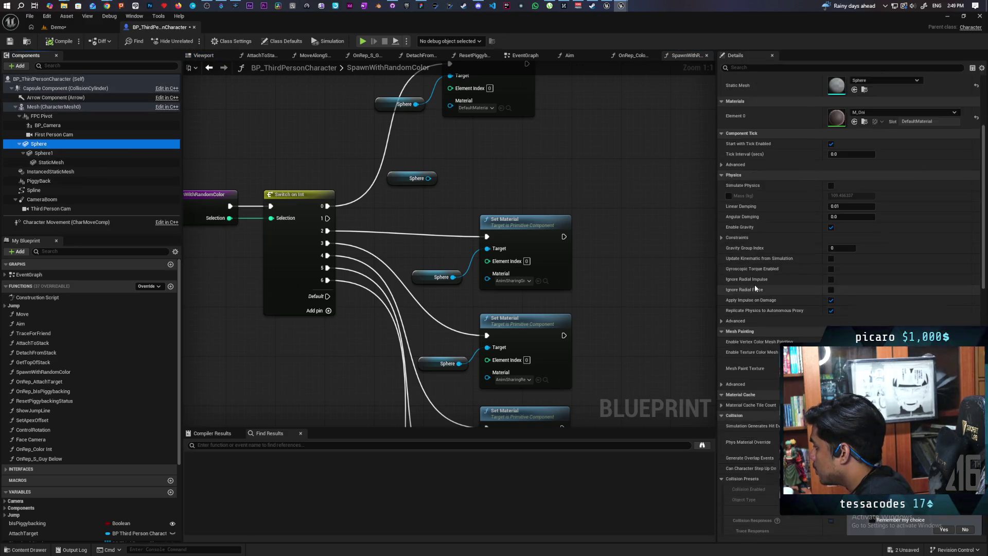
{"action": "scroll", "coordinate": [755, 284], "scroll_direction": "down", "scroll_amount": 12}
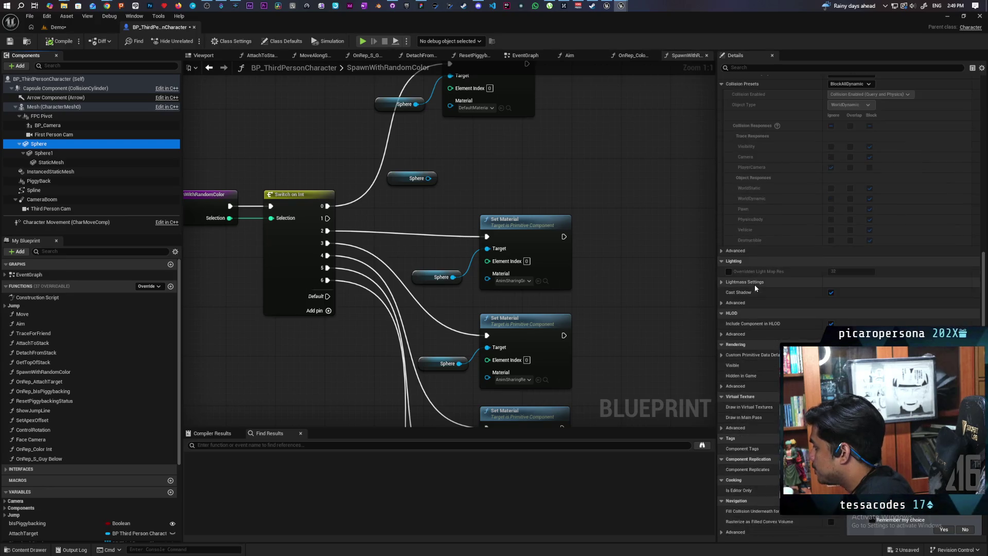
{"action": "scroll", "coordinate": [765, 286], "scroll_direction": "down", "scroll_amount": 5}
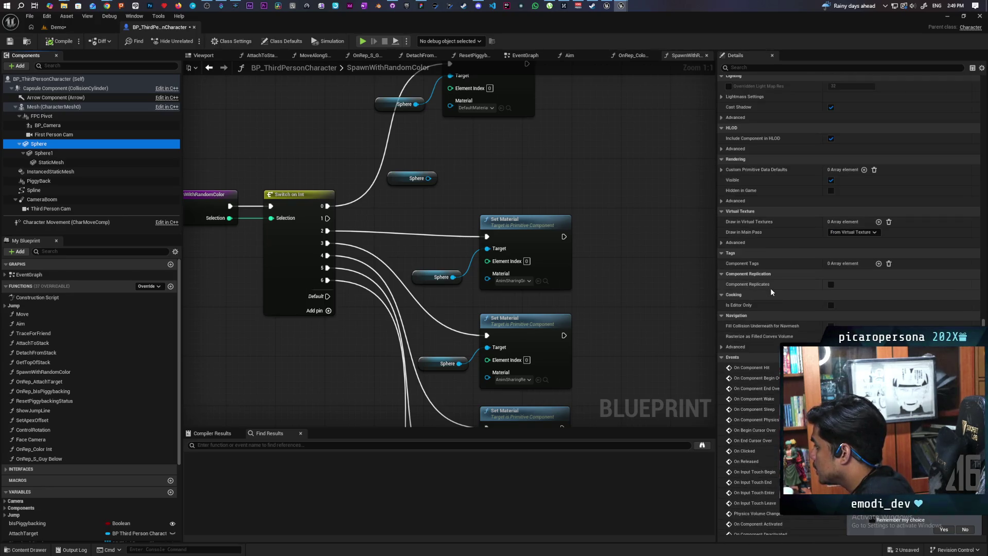
{"action": "scroll", "coordinate": [771, 292], "scroll_direction": "up", "scroll_amount": 8}
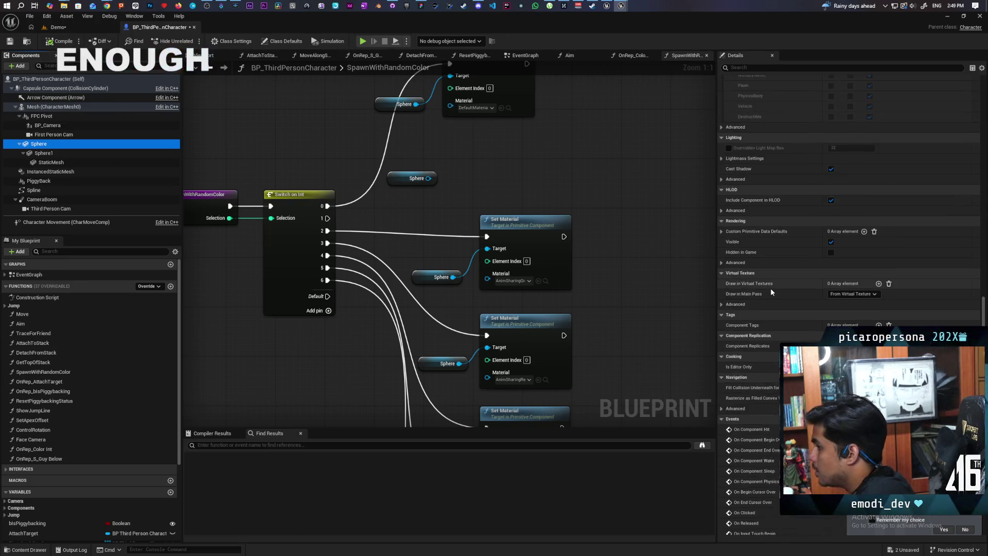
{"action": "scroll", "coordinate": [771, 288], "scroll_direction": "down", "scroll_amount": 1}
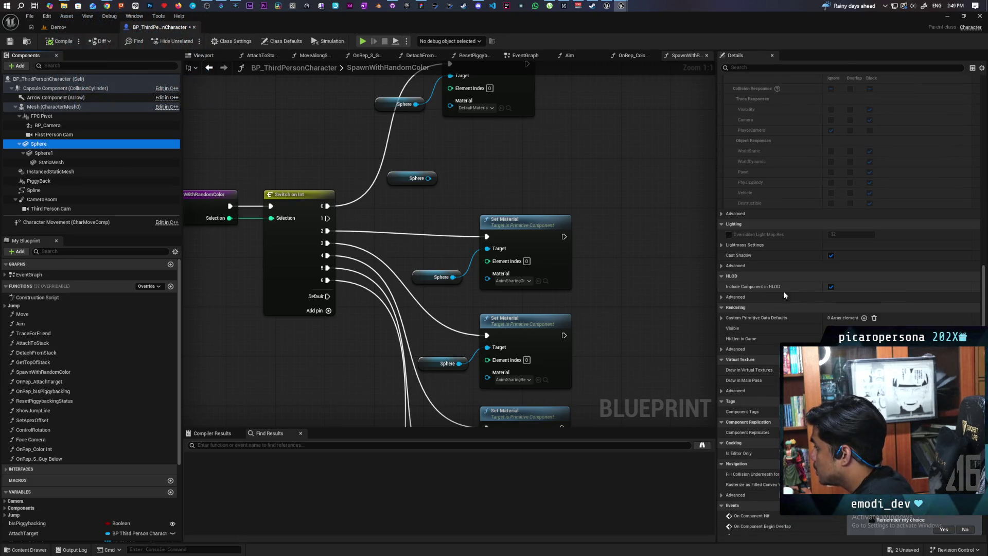
{"action": "left_click", "coordinate": [865, 318]}
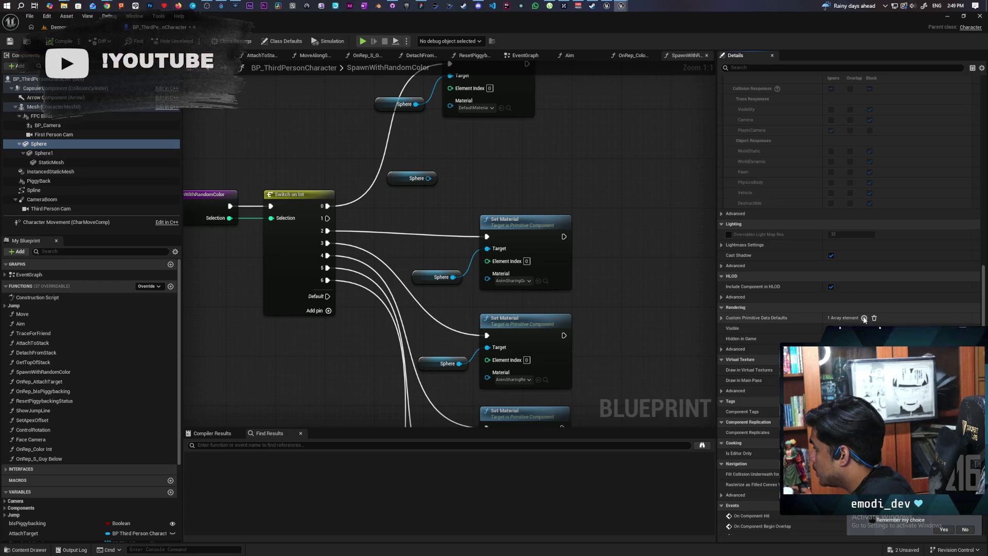
{"action": "left_click", "coordinate": [722, 318]}
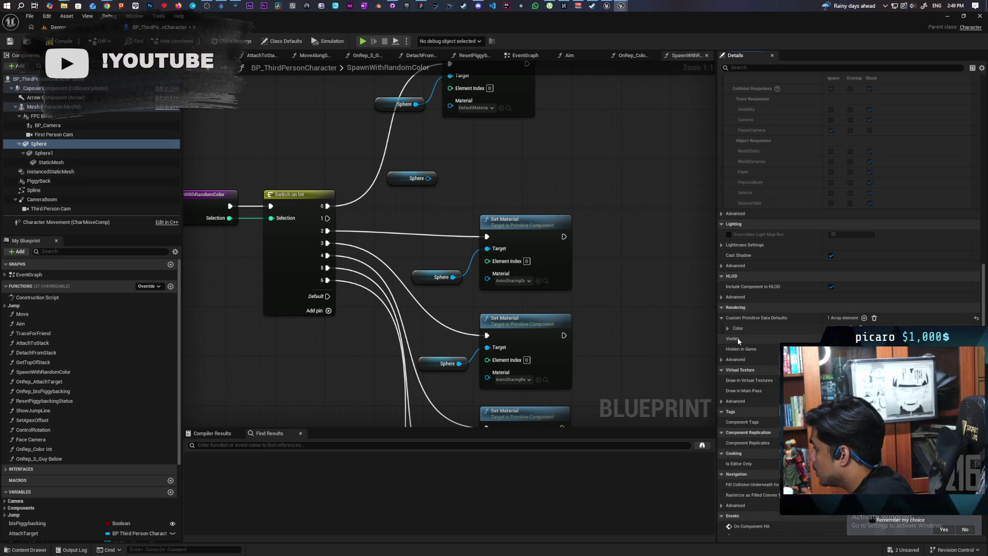
{"action": "left_click", "coordinate": [728, 328]}
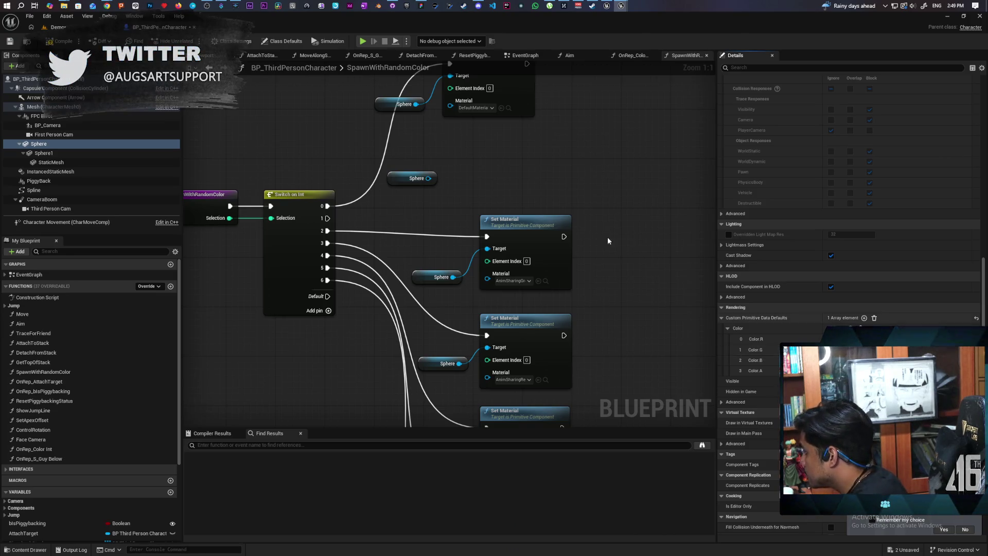
Dock the M_Oni material editor as a tab beside the BP_ThirdPersonCharacter Blueprint
{"action": "left_click", "coordinate": [58, 27]}
{"action": "left_click", "coordinate": [157, 27]}
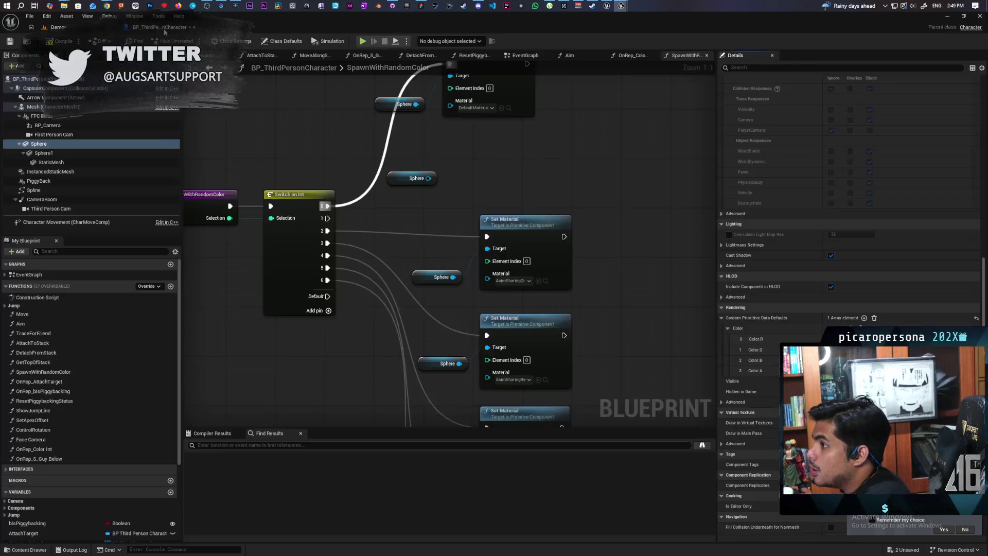
{"action": "mouse_move", "coordinate": [621, 6]}
{"action": "left_click", "coordinate": [650, 38]}
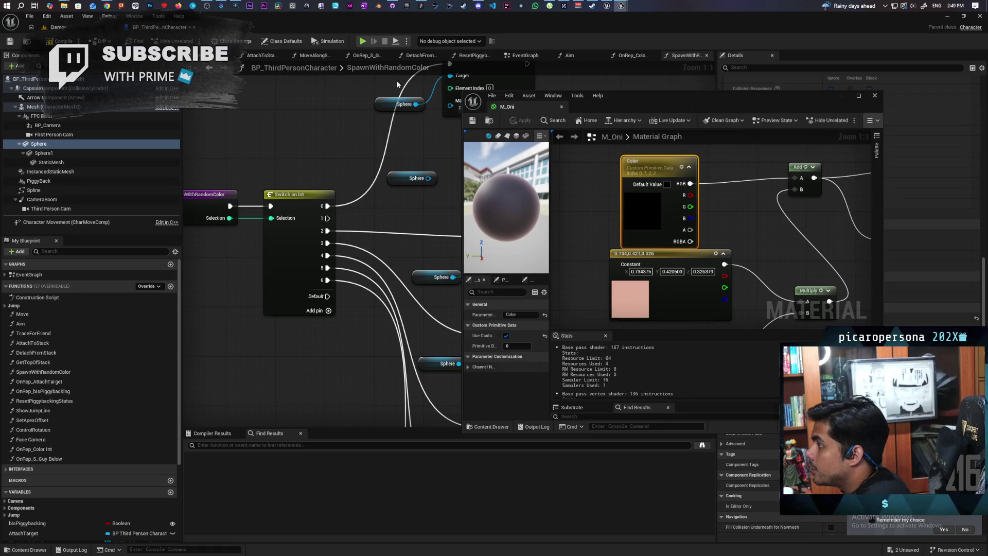
{"action": "left_click_drag", "start_coordinate": [397, 84], "coordinate": [221, 27]}
{"action": "left_click", "coordinate": [157, 26]}
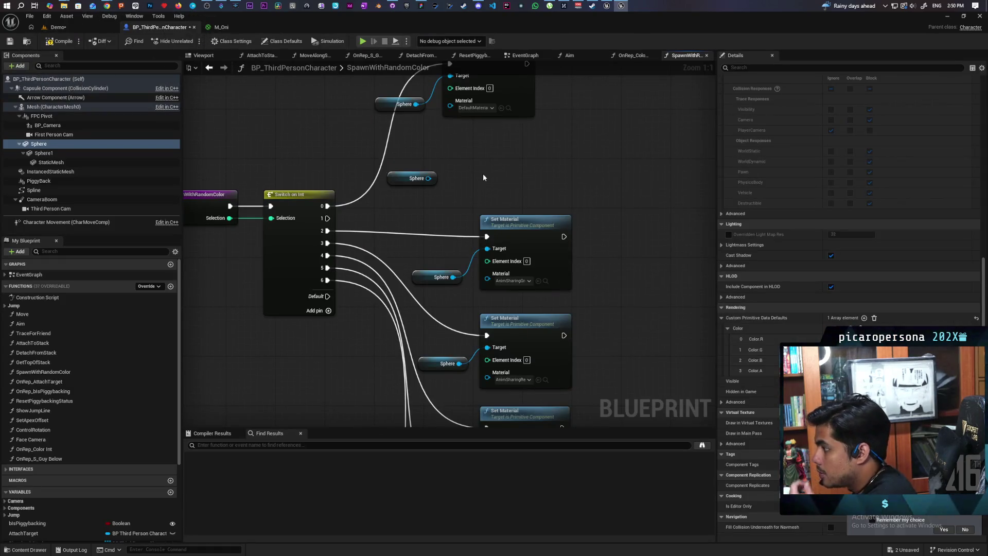
Add a Set Custom Primitive Data Vector 4 node from the Sphere reference
{"action": "left_click_drag", "start_coordinate": [428, 178], "coordinate": [455, 157]}
{"action": "type", "text": "s"}
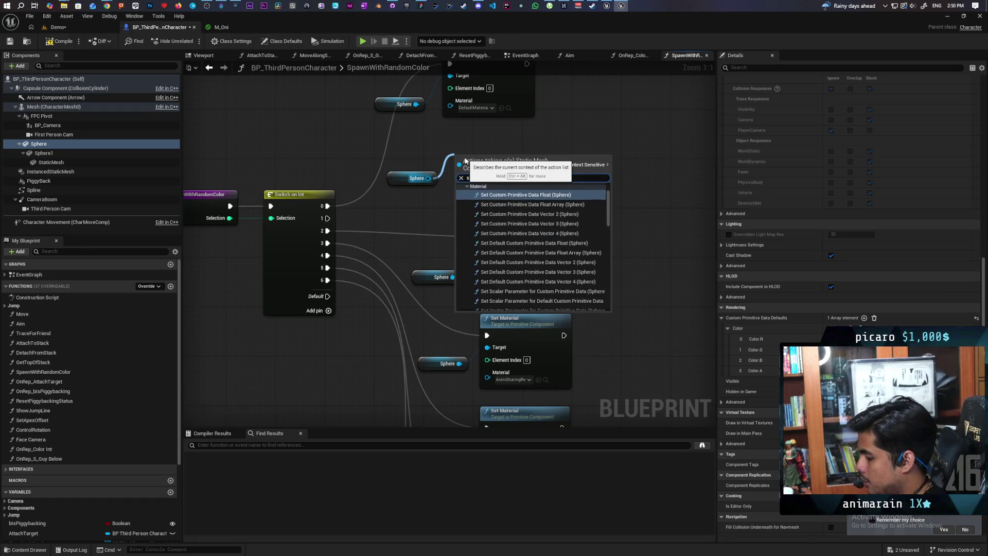
{"action": "type", "text": "et primiti"}
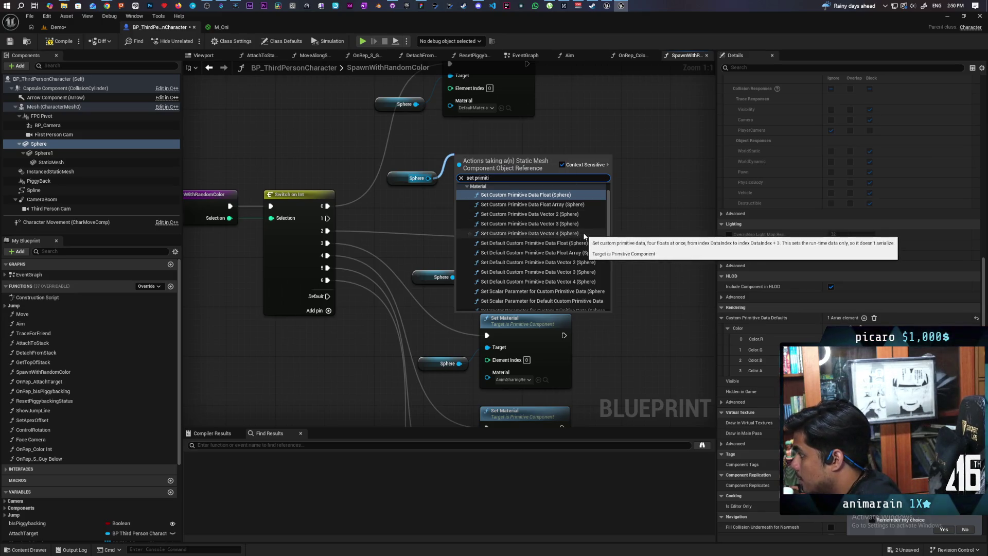
{"action": "scroll", "coordinate": [585, 236], "scroll_direction": "down", "scroll_amount": 2}
{"action": "scroll", "coordinate": [585, 237], "scroll_direction": "up", "scroll_amount": 1}
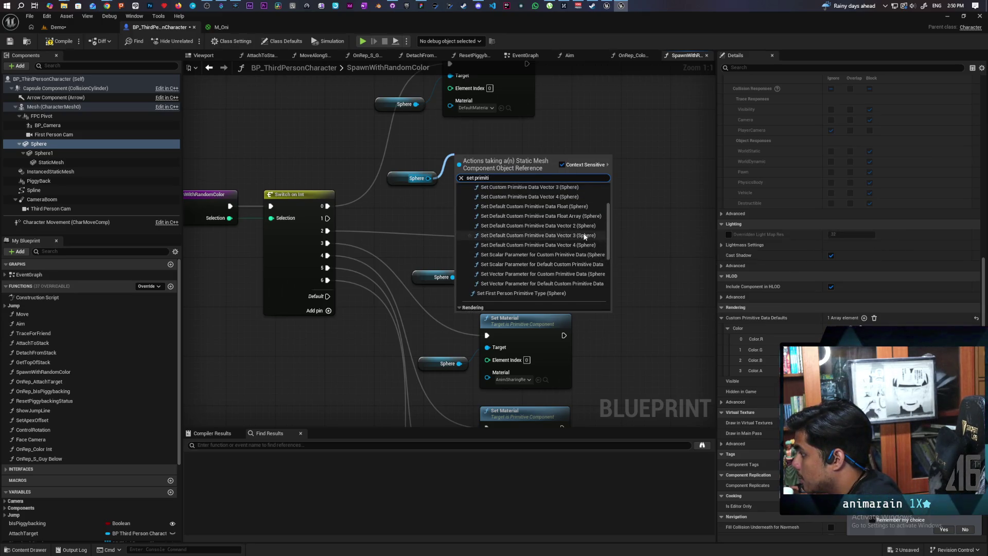
{"action": "scroll", "coordinate": [585, 236], "scroll_direction": "up", "scroll_amount": 1}
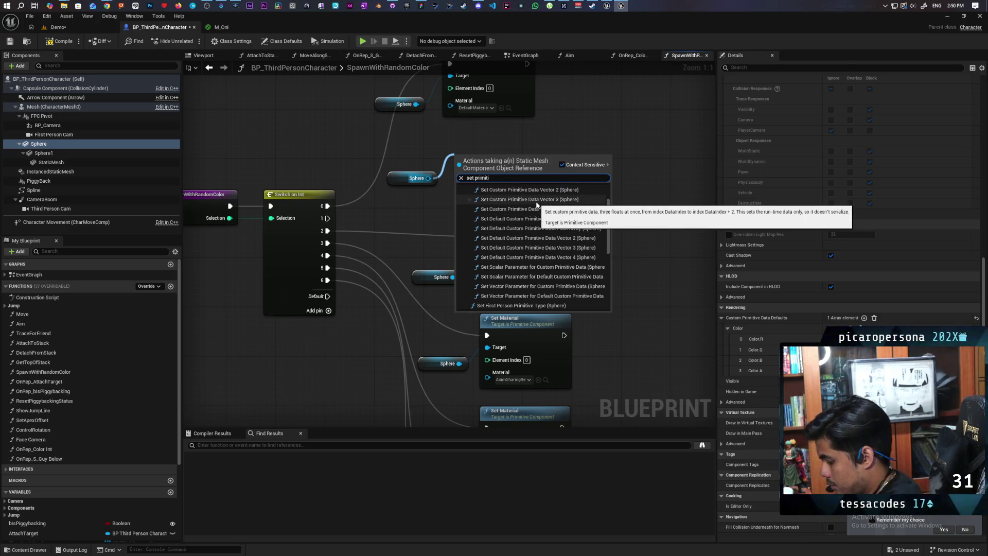
{"action": "type", "text": "ve data col"}
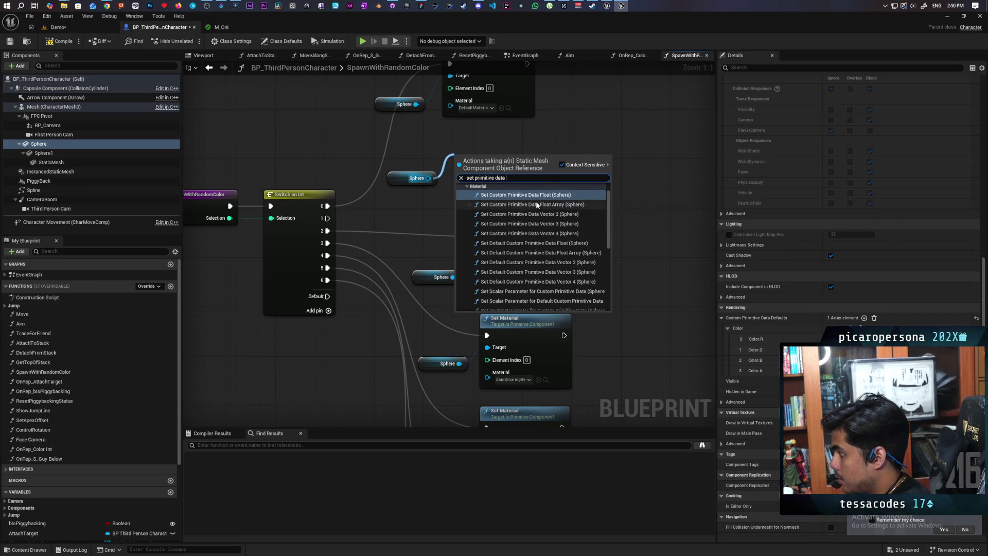
{"action": "key", "text": "BackSpace"}
{"action": "key", "text": "BackSpace"}
{"action": "key", "text": "BackSpace"}
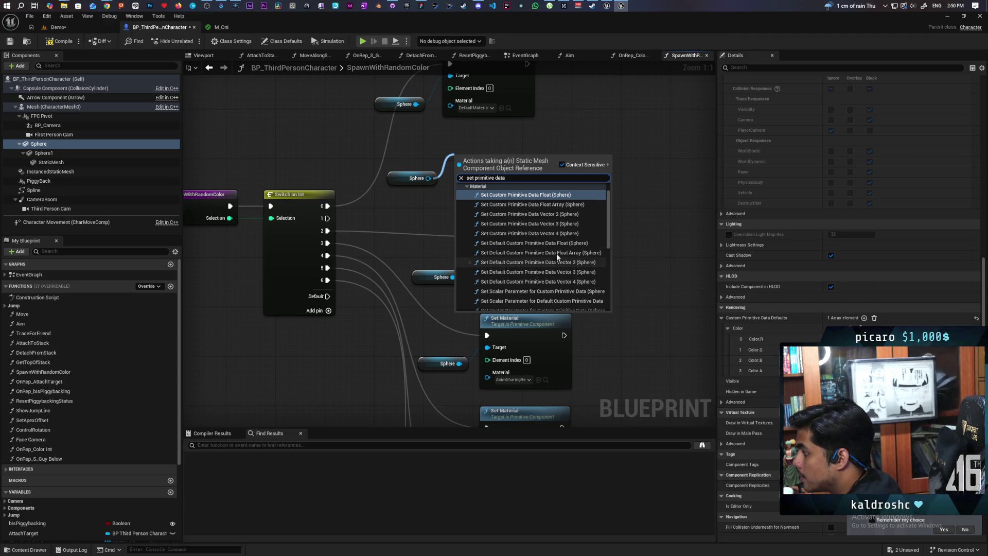
{"action": "left_click", "coordinate": [564, 235]}
{"action": "left_click_drag", "start_coordinate": [509, 226], "coordinate": [579, 205]}
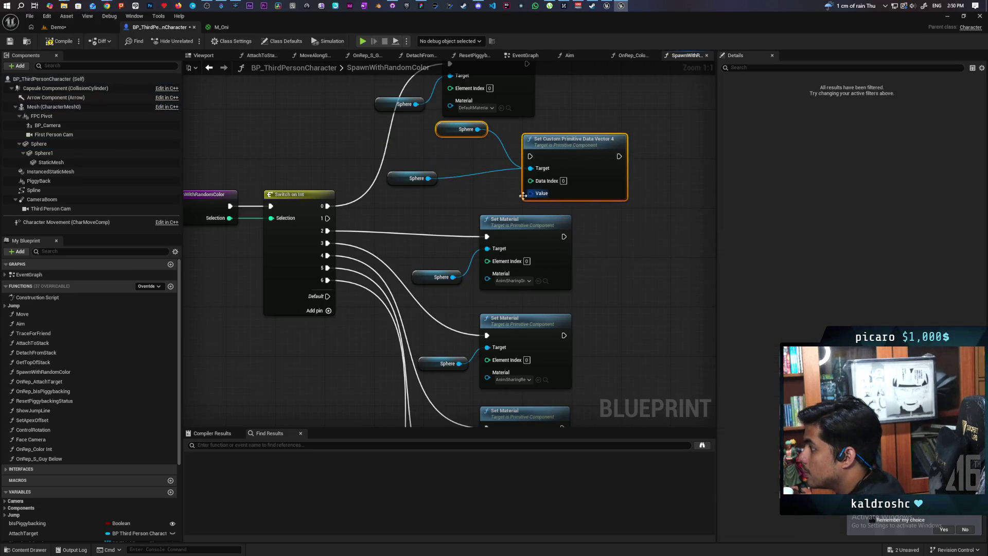
Delete the duplicate Sphere reference and wire Switch on Int output 1 to the Vector 4 setter
{"action": "left_click", "coordinate": [412, 178]}
{"action": "key", "text": "Delete"}
{"action": "scroll", "coordinate": [458, 199], "scroll_direction": "down", "scroll_amount": 4}
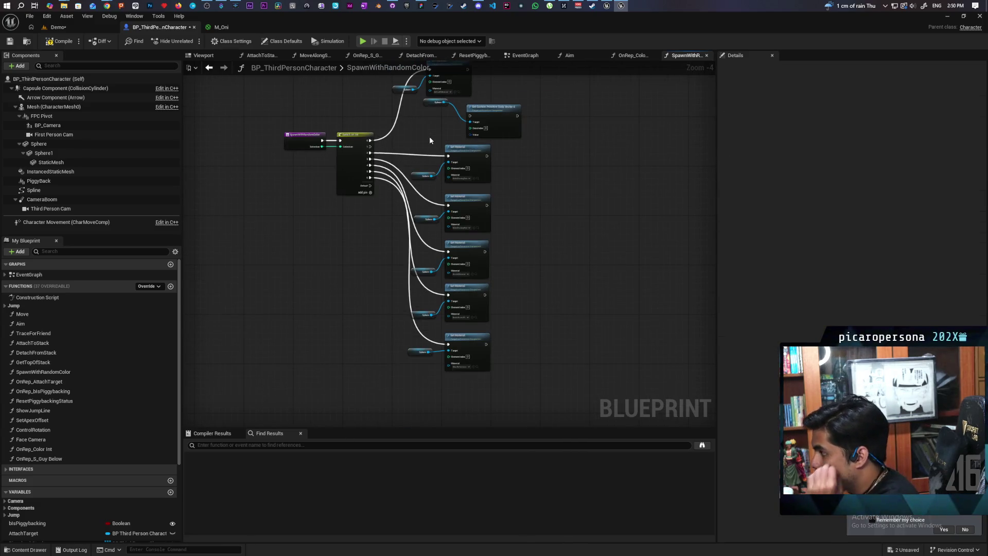
{"action": "left_click_drag", "start_coordinate": [370, 147], "coordinate": [470, 119]}
Delete the remaining Set Material branches and place the setter beside the Switch node
{"action": "left_click_drag", "start_coordinate": [518, 163], "coordinate": [416, 388]}
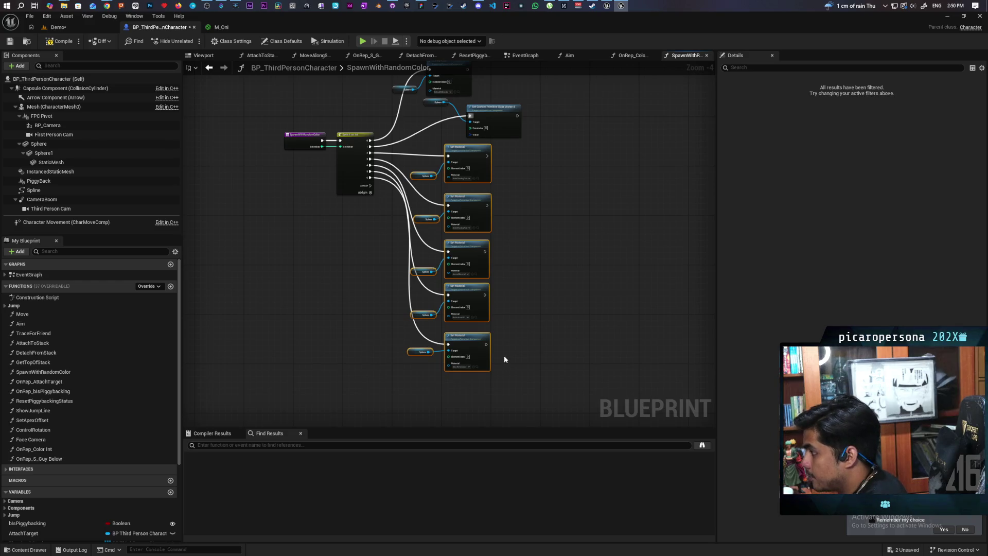
{"action": "key", "text": "Delete"}
{"action": "scroll", "coordinate": [391, 180], "scroll_direction": "up", "scroll_amount": 4}
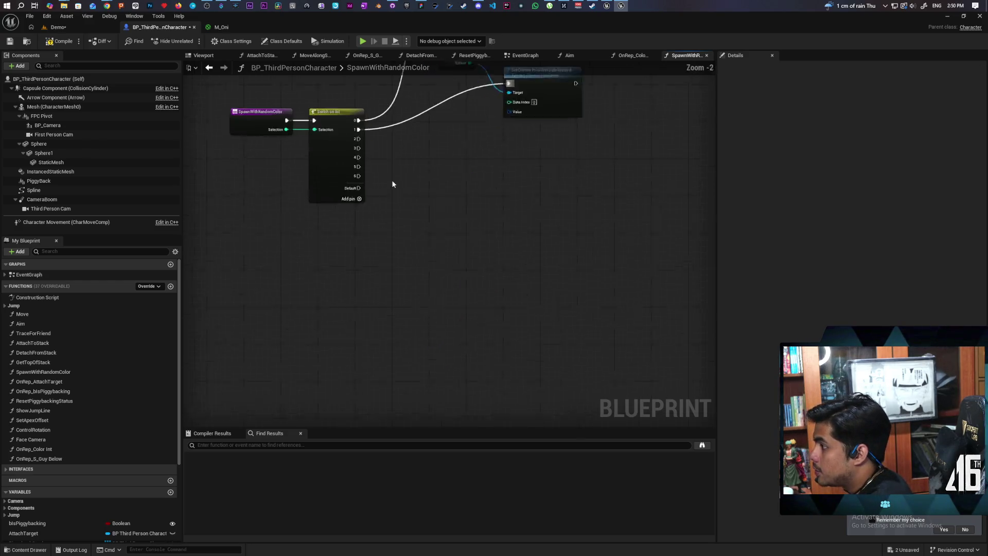
{"action": "left_click_drag", "start_coordinate": [402, 244], "coordinate": [403, 277]}
{"action": "mouse_move", "coordinate": [565, 130]}
{"action": "left_mouse_down"}
{"action": "mouse_move", "coordinate": [523, 149]}
{"action": "mouse_move", "coordinate": [523, 191]}
{"action": "left_mouse_up"}
{"action": "left_click_drag", "start_coordinate": [523, 190], "coordinate": [528, 293]}
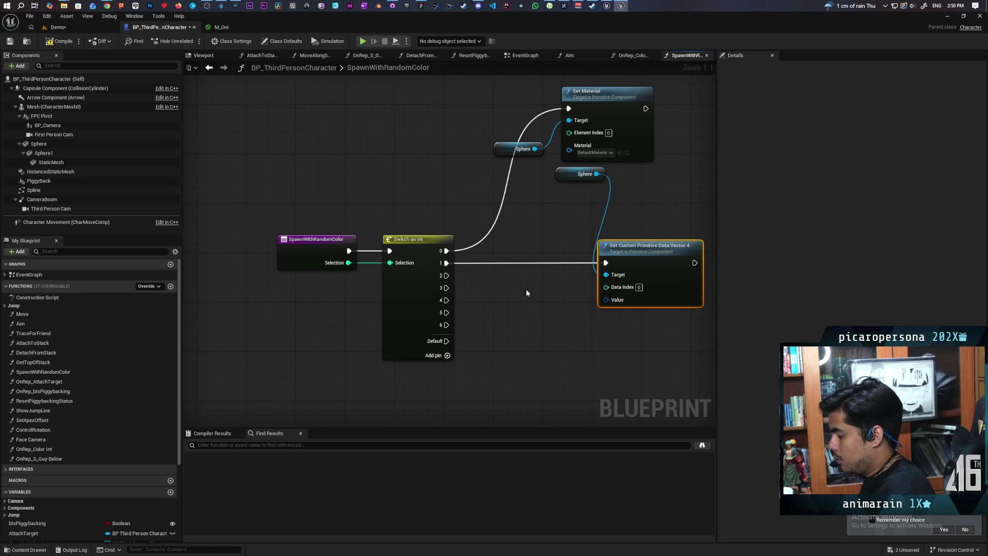
{"action": "left_click_drag", "start_coordinate": [514, 282], "coordinate": [490, 242]}
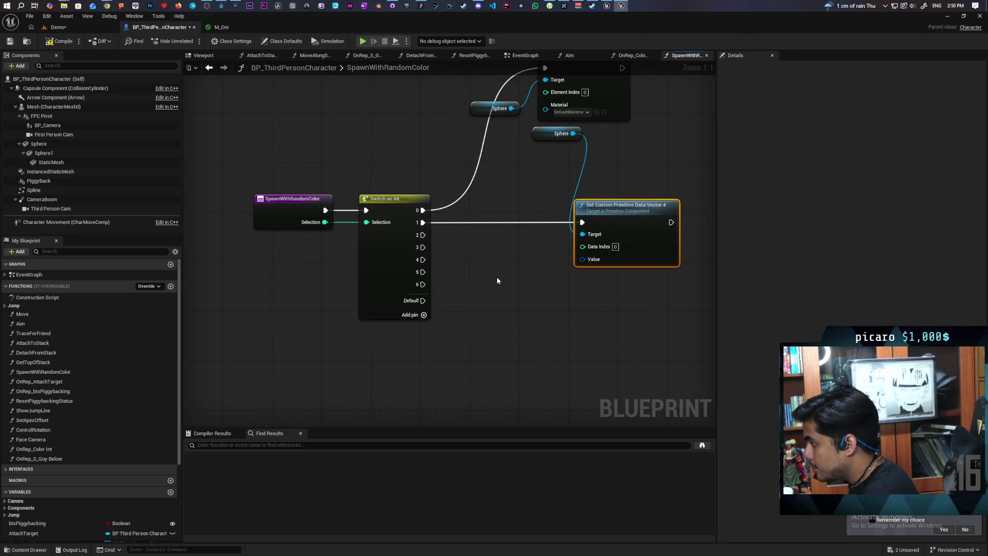
Try Make Vector 4 and Break Color Grade nodes off the Value input, undoing both
{"action": "left_click_drag", "start_coordinate": [594, 264], "coordinate": [544, 301]}
{"action": "type", "text": "make vector 4"}
{"action": "key", "text": "Return"}
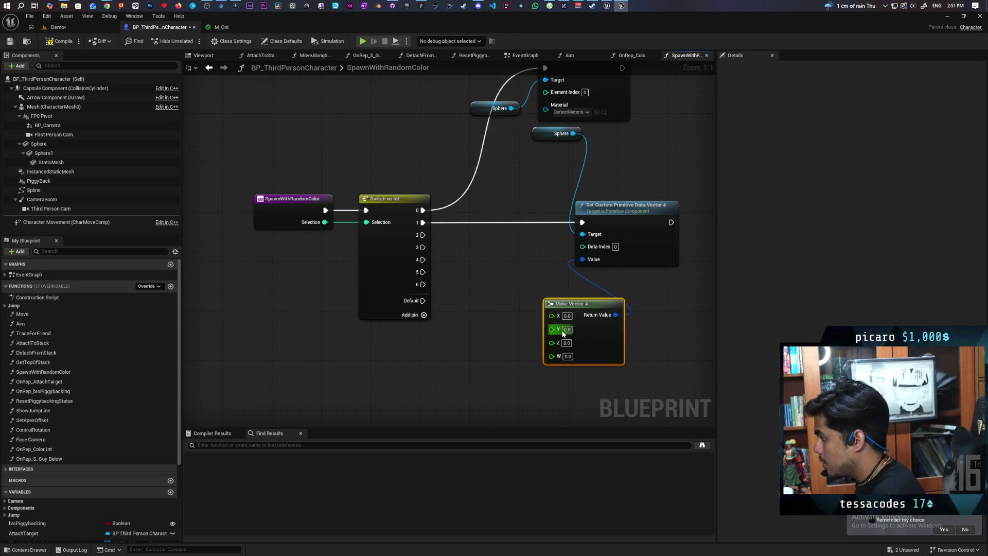
{"action": "key", "text": "ctrl+z"}
{"action": "left_click_drag", "start_coordinate": [583, 259], "coordinate": [536, 295]}
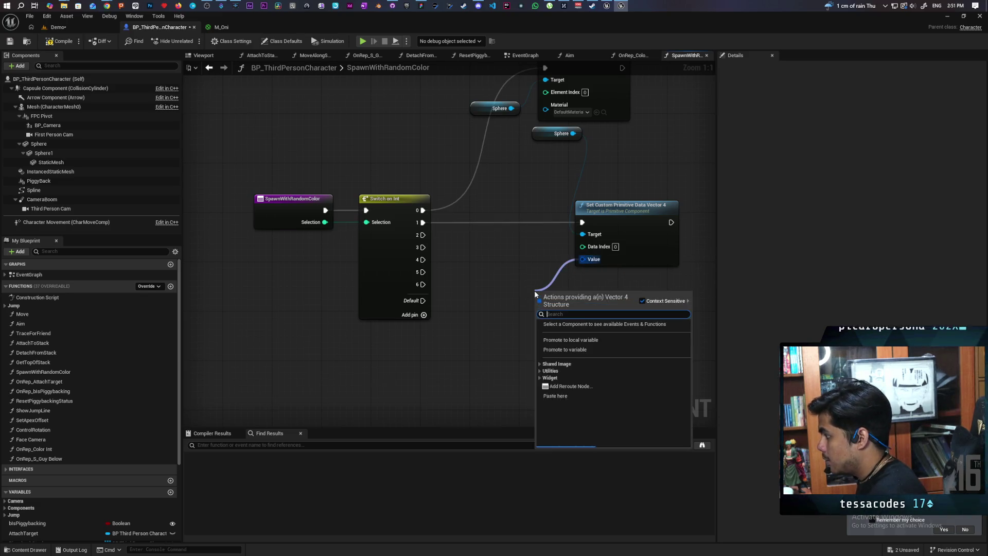
{"action": "type", "text": "color"}
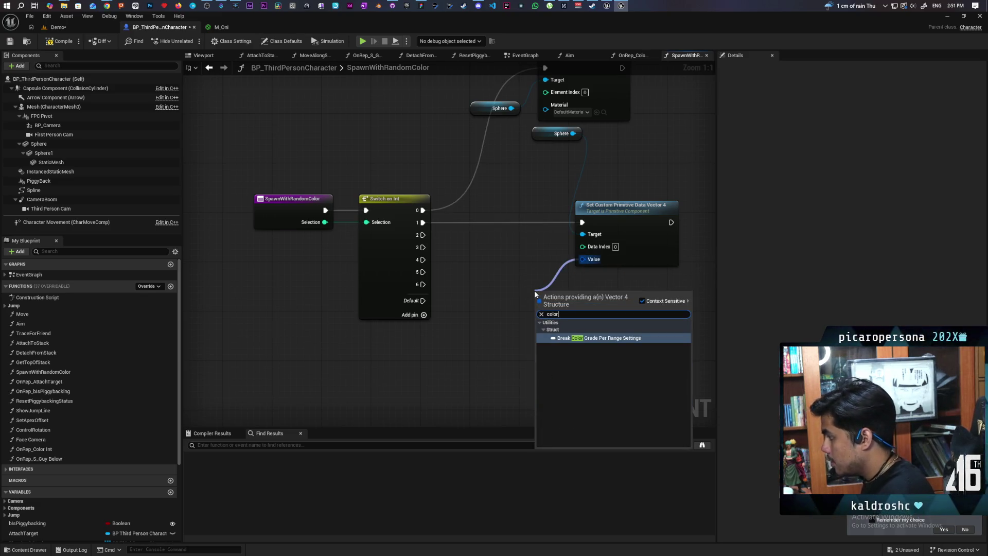
{"action": "key", "text": "Return"}
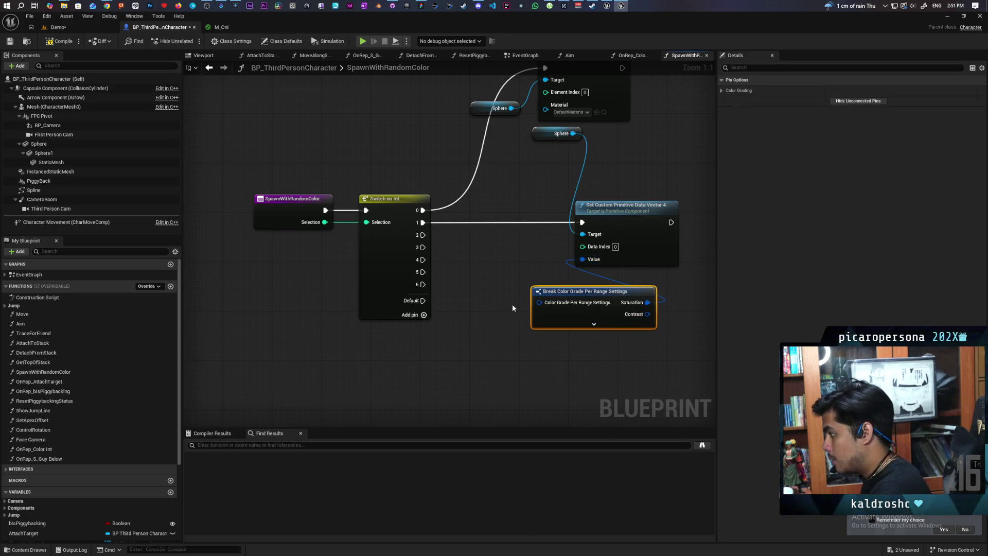
{"action": "key", "text": "ctrl+z"}
Add a Make Linear Color node to the graph, discarding a stray Linear Color Black node
{"action": "right_click", "coordinate": [567, 283]}
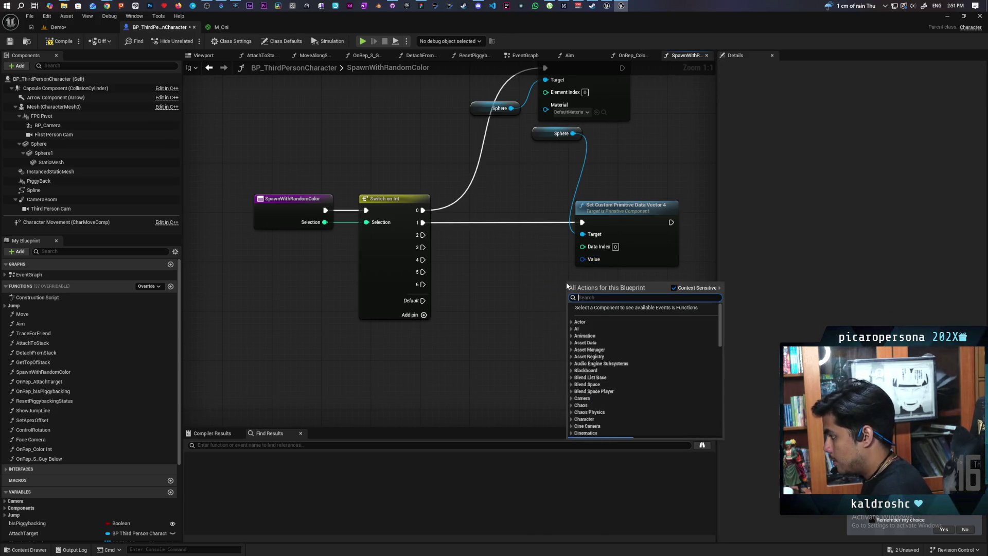
{"action": "type", "text": "maek linear"}
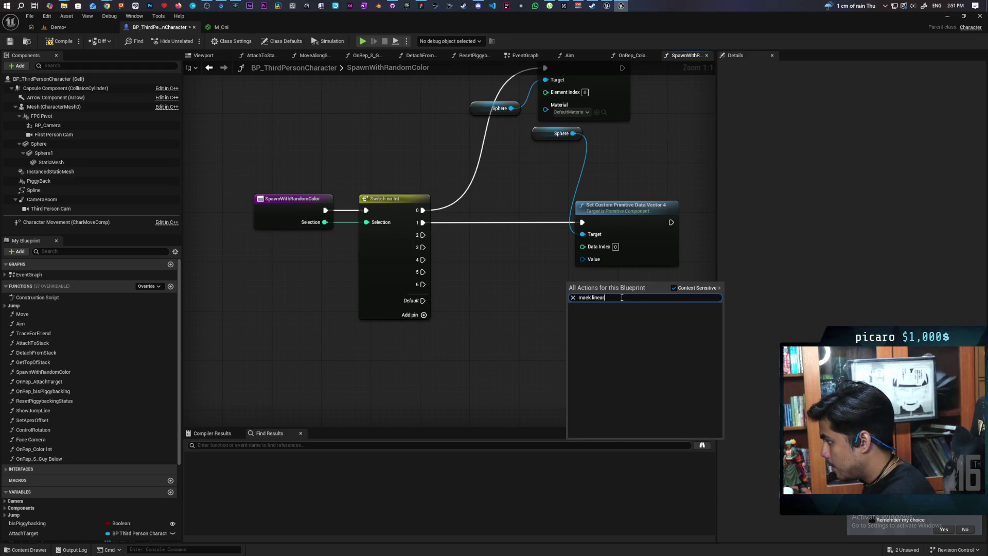
{"action": "type", "text": "linear color"}
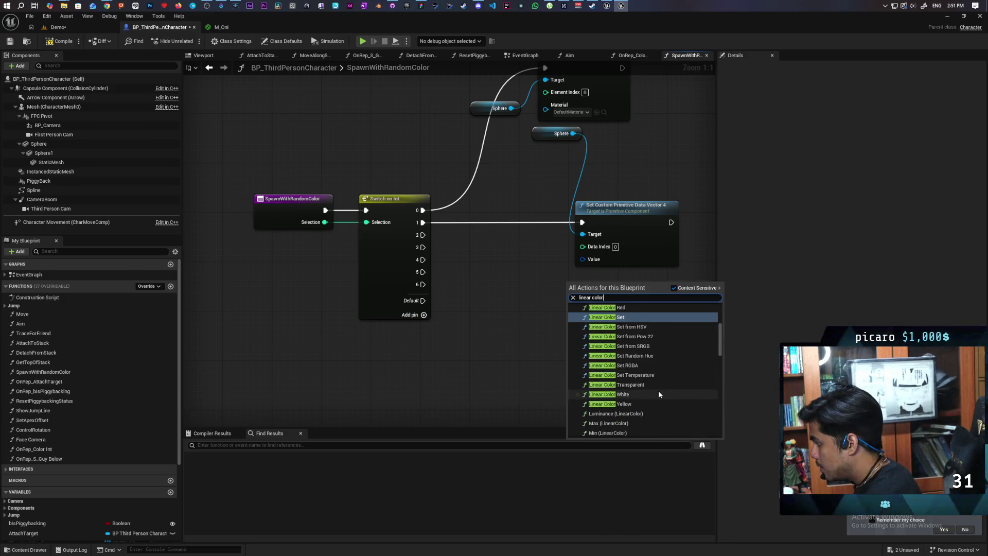
{"action": "scroll", "coordinate": [666, 397], "scroll_direction": "up", "scroll_amount": 1}
{"action": "scroll", "coordinate": [665, 398], "scroll_direction": "up", "scroll_amount": 3}
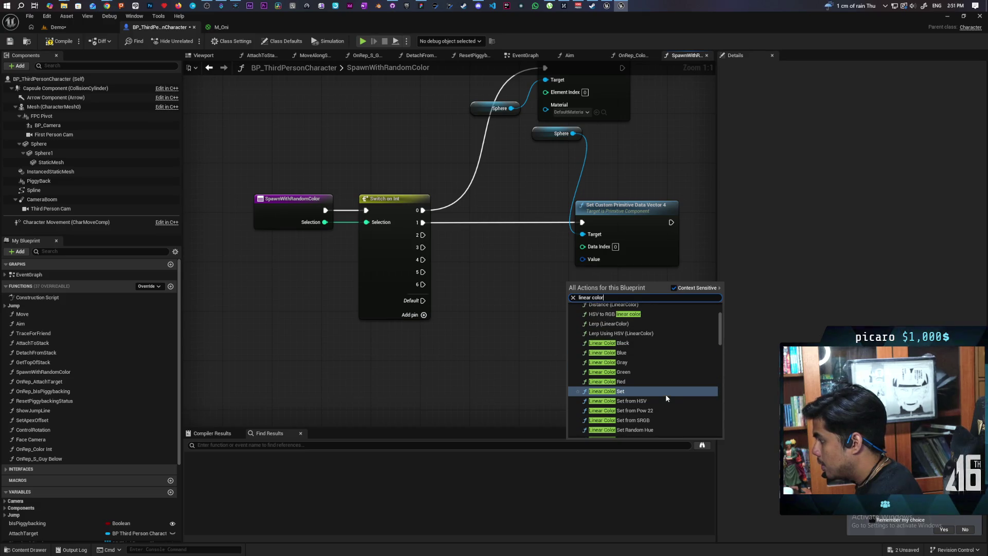
{"action": "scroll", "coordinate": [662, 394], "scroll_direction": "up", "scroll_amount": 2}
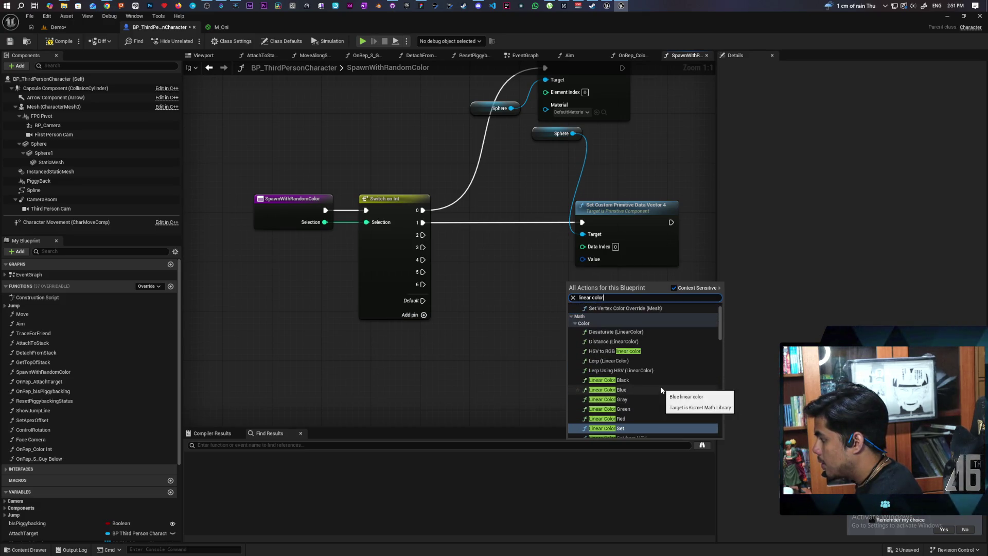
{"action": "left_click", "coordinate": [633, 381]}
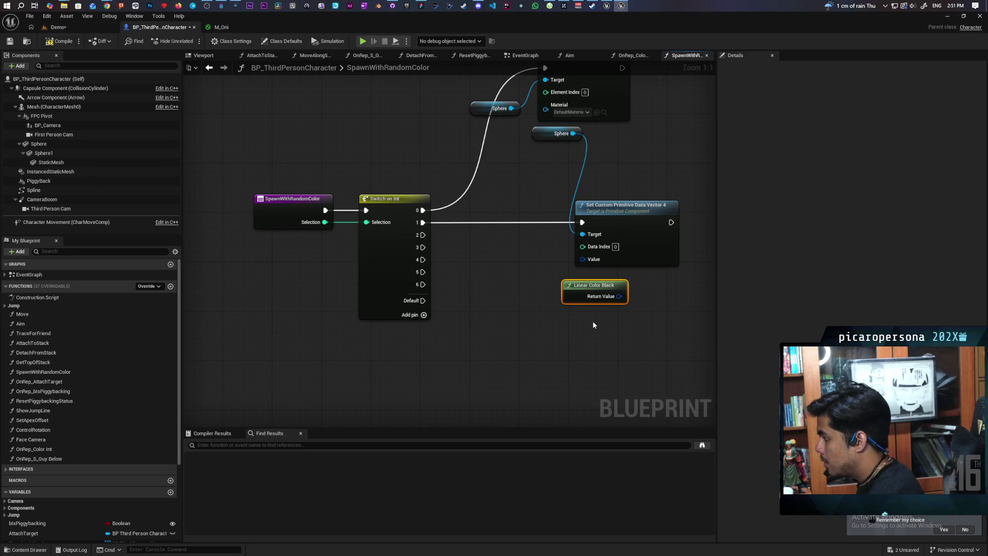
{"action": "key", "text": "Delete"}
{"action": "right_click", "coordinate": [554, 314]}
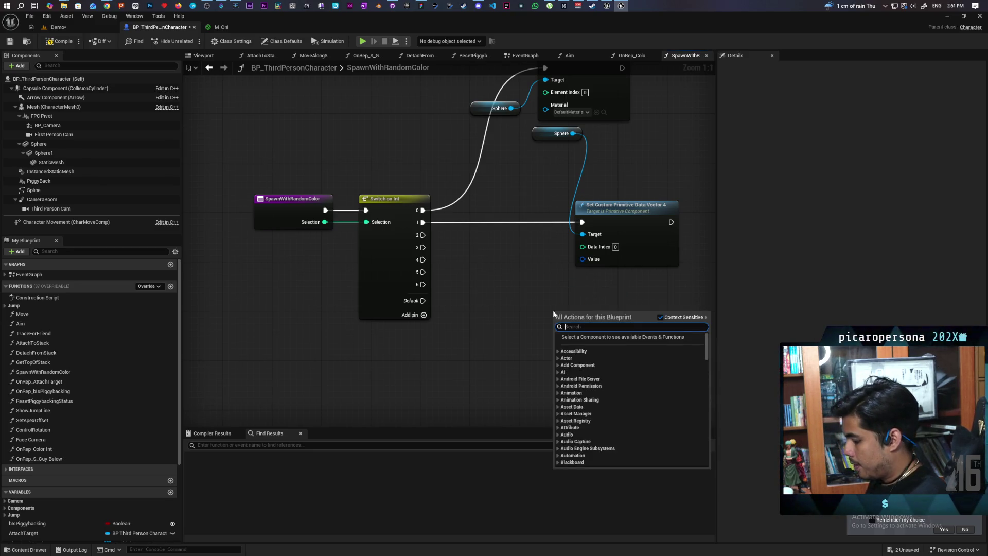
{"action": "type", "text": "literal linear"}
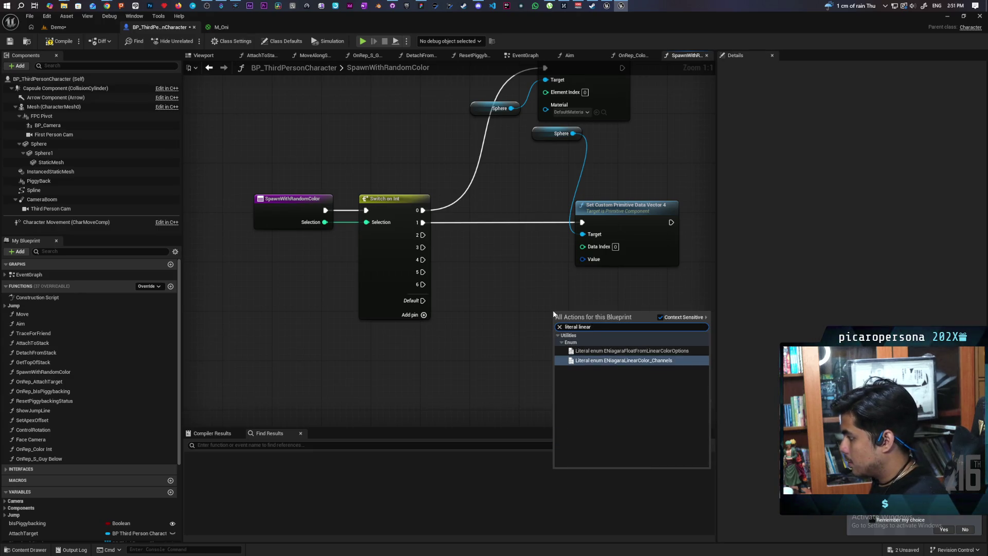
{"action": "key", "text": "ctrl+a"}
{"action": "type", "text": "make "}
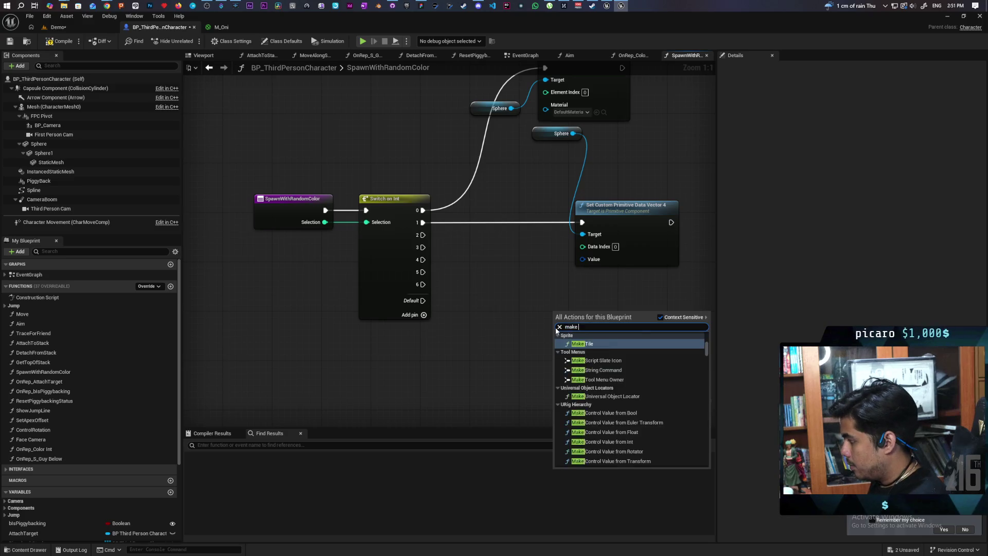
{"action": "type", "text": "linear color"}
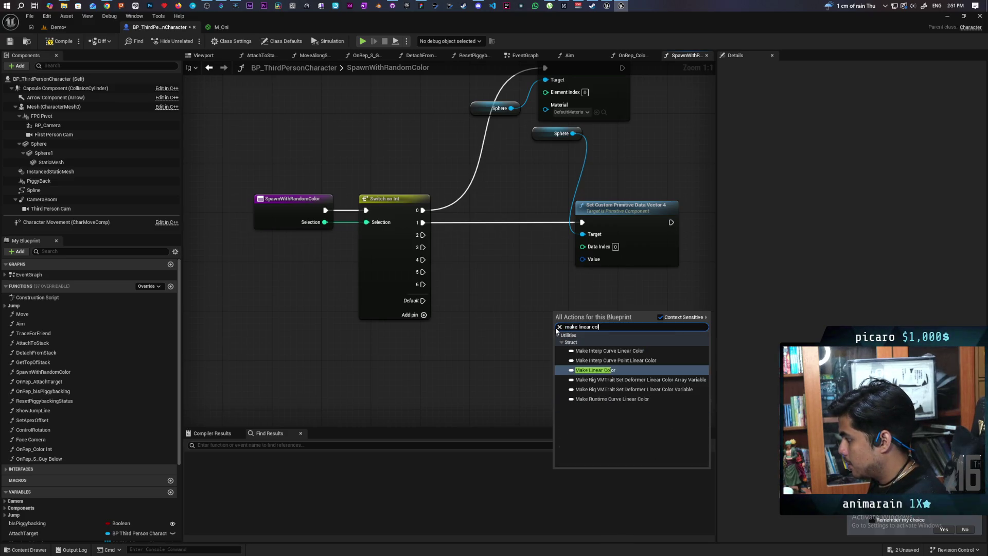
{"action": "key", "text": "Return"}
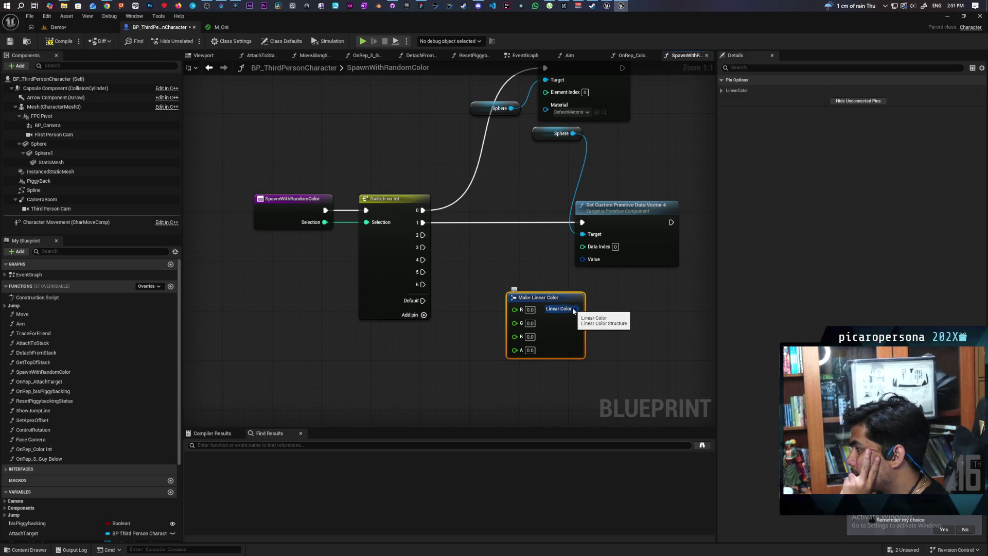
Test wiring Linear Color into Value, then move the Sphere getter beside Set Custom Primitive Data
{"action": "mouse_move", "coordinate": [573, 311]}
{"action": "left_mouse_down"}
{"action": "mouse_move", "coordinate": [586, 258]}
{"action": "mouse_move", "coordinate": [542, 270]}
{"action": "mouse_move", "coordinate": [511, 335]}
{"action": "left_mouse_up"}
{"action": "key", "text": "Escape"}
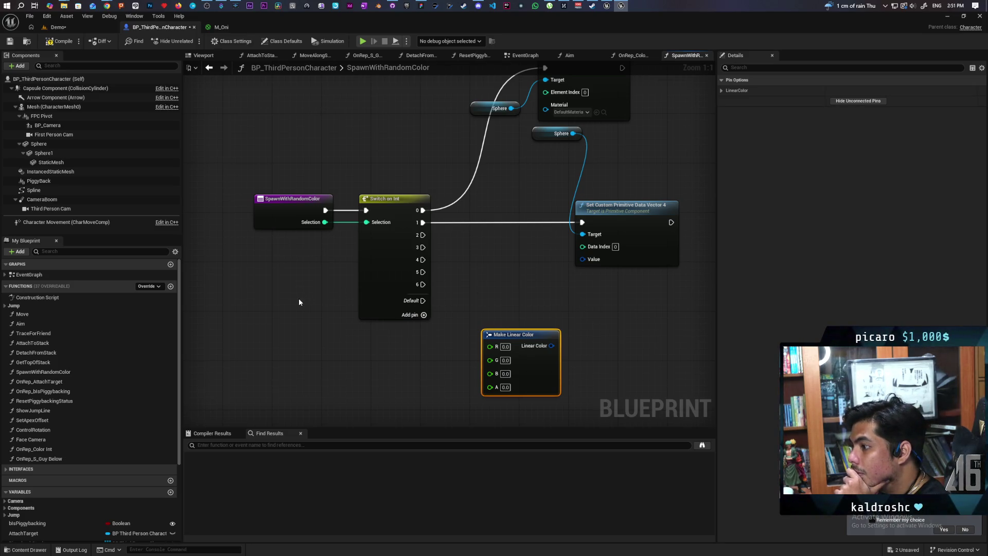
{"action": "left_click_drag", "start_coordinate": [547, 135], "coordinate": [525, 186]}
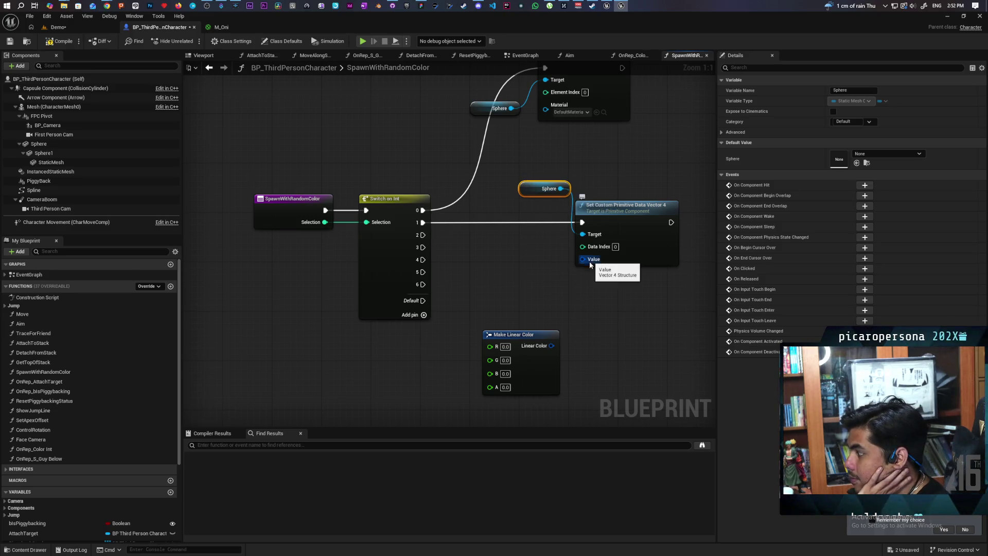
Promote the Value input and the Linear Color output to local variables, keeping default names
{"action": "mouse_move", "coordinate": [593, 260]}
{"action": "left_mouse_down"}
{"action": "mouse_move", "coordinate": [521, 289]}
{"action": "mouse_move", "coordinate": [521, 314]}
{"action": "mouse_move", "coordinate": [540, 297]}
{"action": "left_mouse_up"}
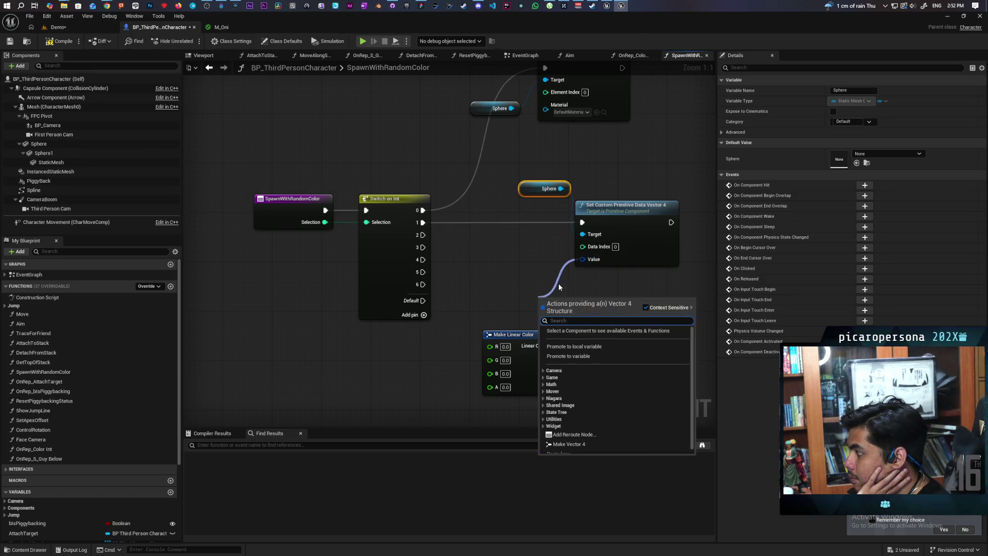
{"action": "left_click", "coordinate": [594, 347]}
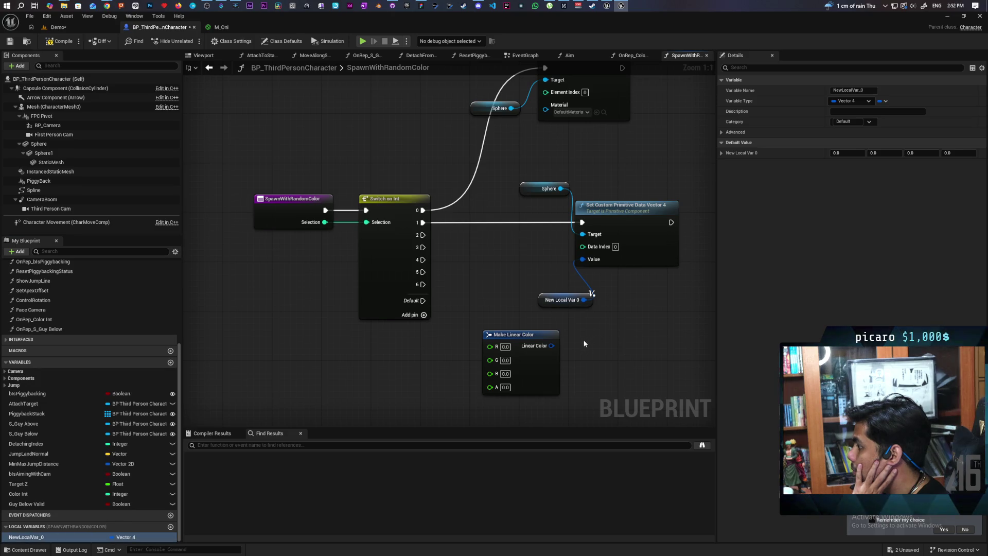
{"action": "mouse_move", "coordinate": [552, 346]}
{"action": "left_mouse_down"}
{"action": "mouse_move", "coordinate": [610, 361]}
{"action": "mouse_move", "coordinate": [620, 342]}
{"action": "left_mouse_up"}
{"action": "left_click", "coordinate": [650, 371]}
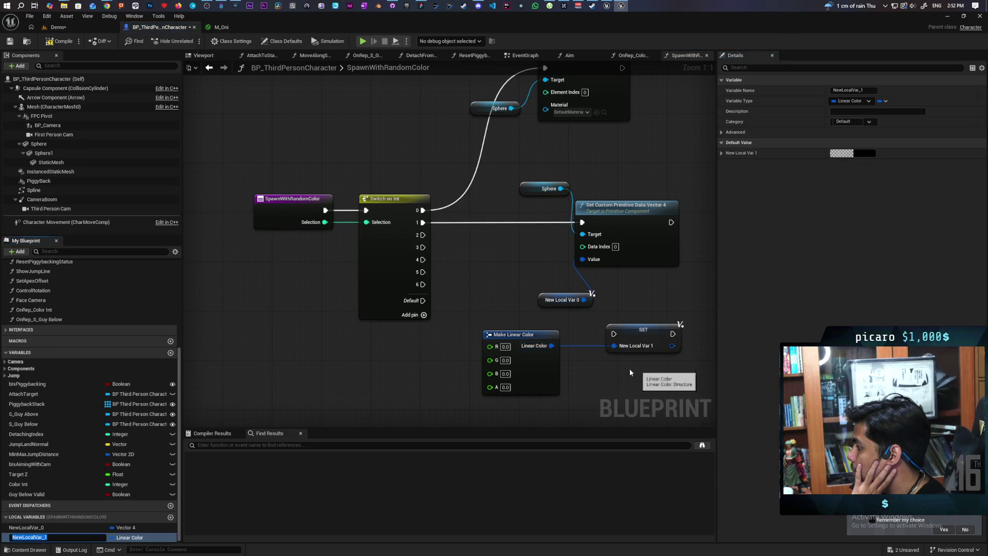
{"action": "left_click", "coordinate": [603, 372]}
Delete the NewLocalVar_0 getter and reposition the SET NewLocalVar_1 node
{"action": "mouse_move", "coordinate": [673, 345]}
{"action": "left_mouse_down"}
{"action": "mouse_move", "coordinate": [658, 278]}
{"action": "mouse_move", "coordinate": [592, 264]}
{"action": "left_mouse_up"}
{"action": "key", "text": "Escape"}
{"action": "left_click_drag", "start_coordinate": [533, 279], "coordinate": [558, 314]}
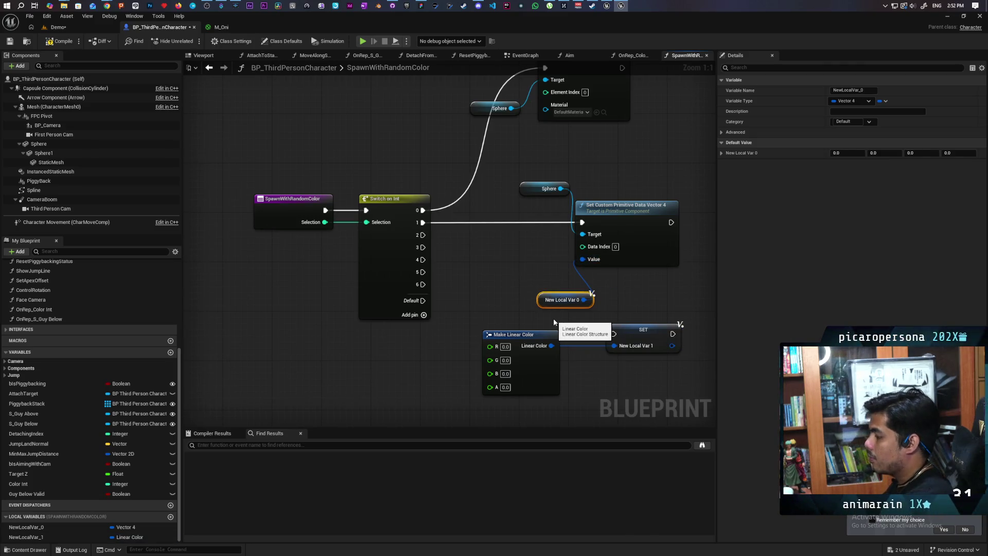
{"action": "left_click_drag", "start_coordinate": [603, 287], "coordinate": [458, 378]}
{"action": "key", "text": "Delete"}
{"action": "mouse_move", "coordinate": [644, 329]}
{"action": "left_mouse_down"}
{"action": "mouse_move", "coordinate": [461, 315]}
{"action": "mouse_move", "coordinate": [591, 260]}
{"action": "left_mouse_up"}
{"action": "left_click", "coordinate": [564, 329]}
Try a To Vector conversion of the linear color into Value, then delete it
{"action": "left_click_drag", "start_coordinate": [465, 308], "coordinate": [570, 329]}
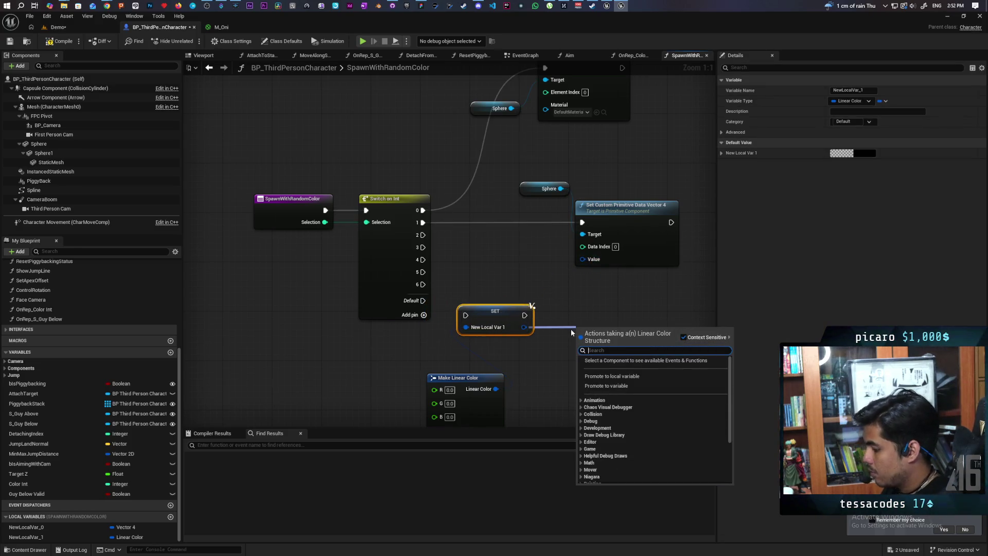
{"action": "type", "text": "to ve"}
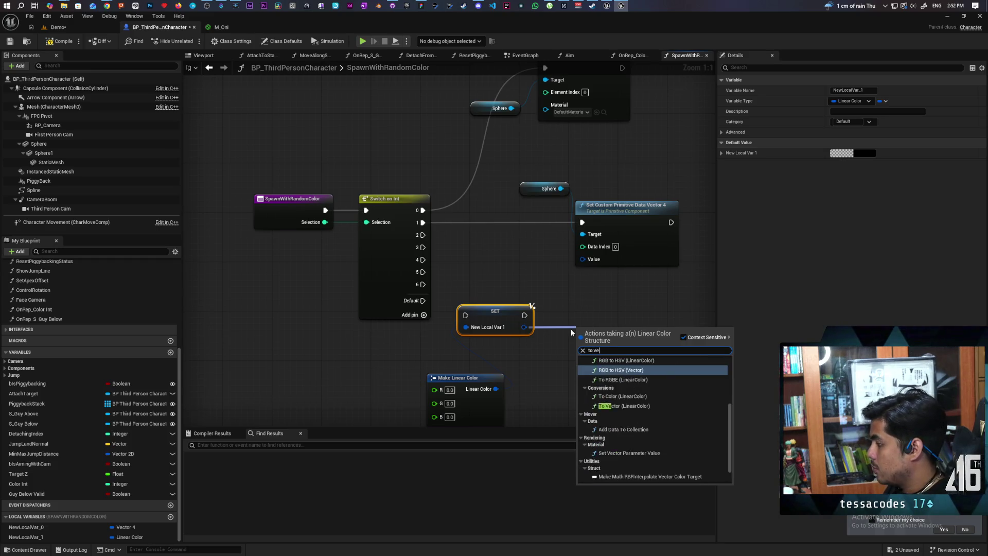
{"action": "type", "text": "c"}
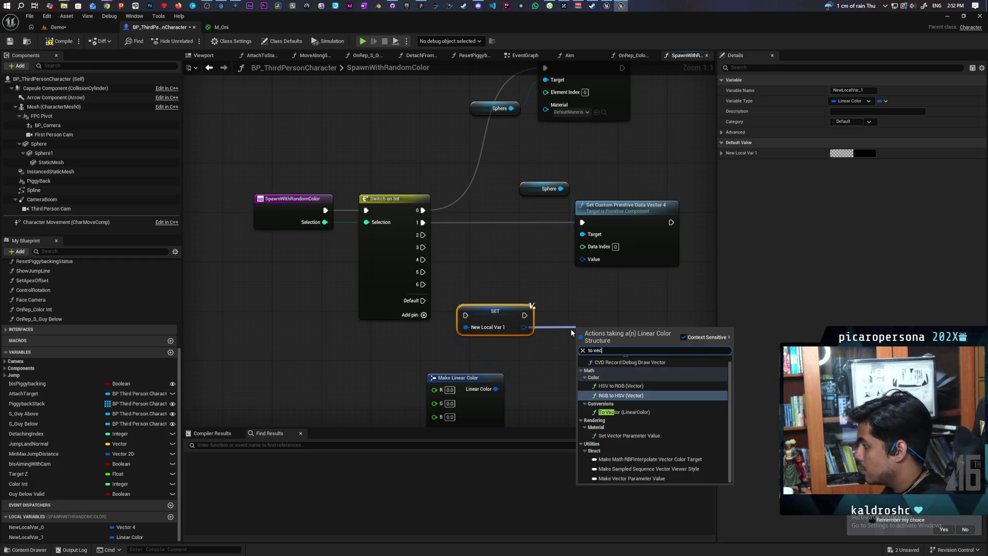
{"action": "left_click", "coordinate": [623, 412]}
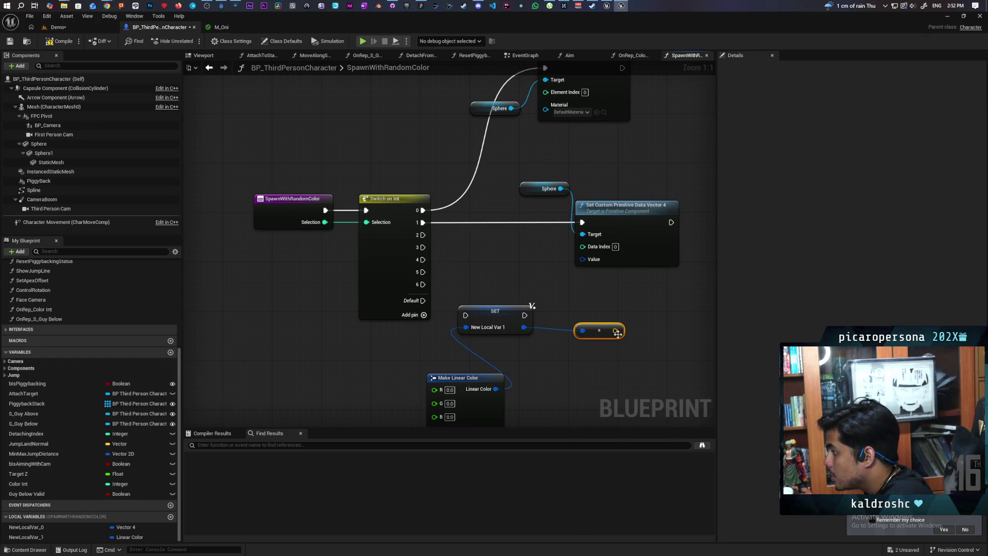
{"action": "left_click_drag", "start_coordinate": [616, 331], "coordinate": [593, 260]}
{"action": "key", "text": "Escape"}
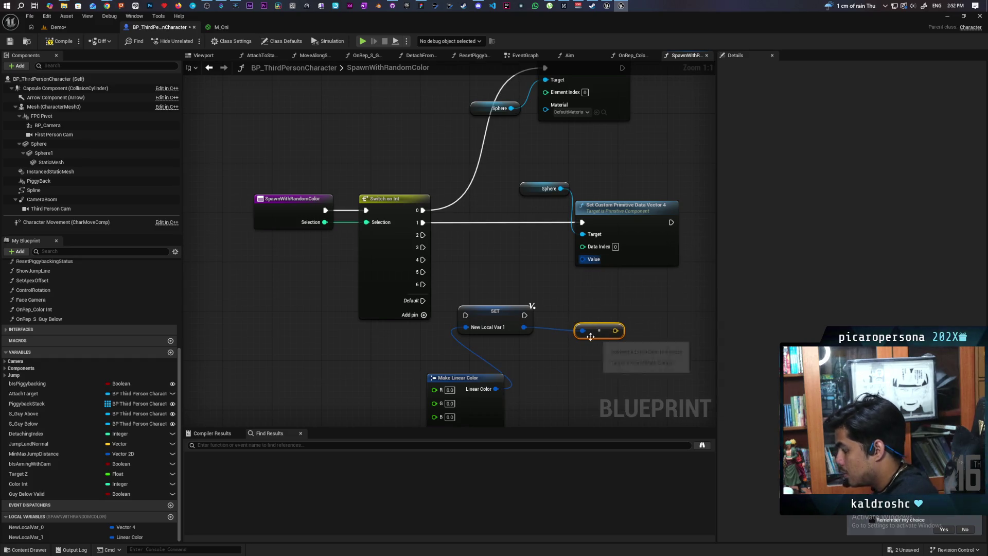
{"action": "key", "text": "Delete"}
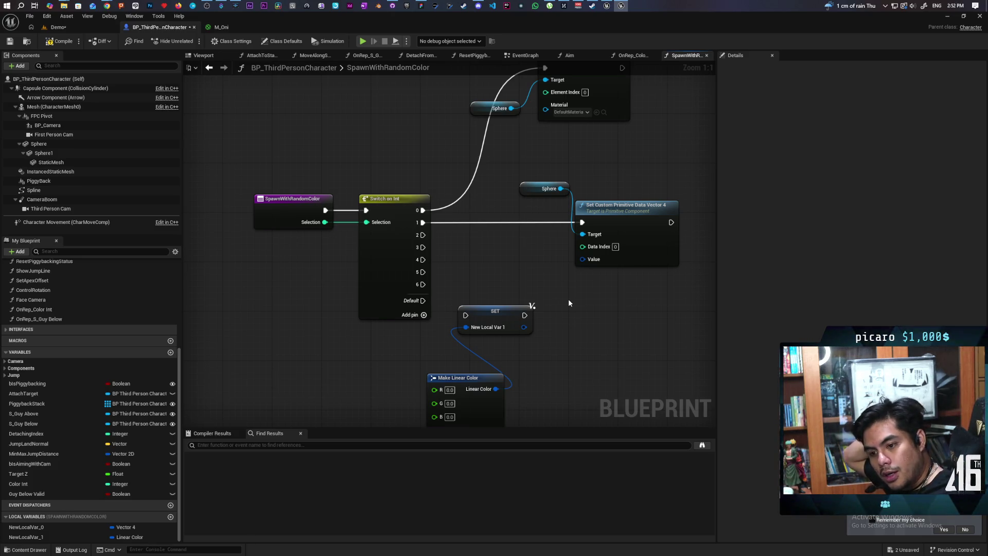
{"action": "left_click_drag", "start_coordinate": [555, 301], "coordinate": [552, 271]}
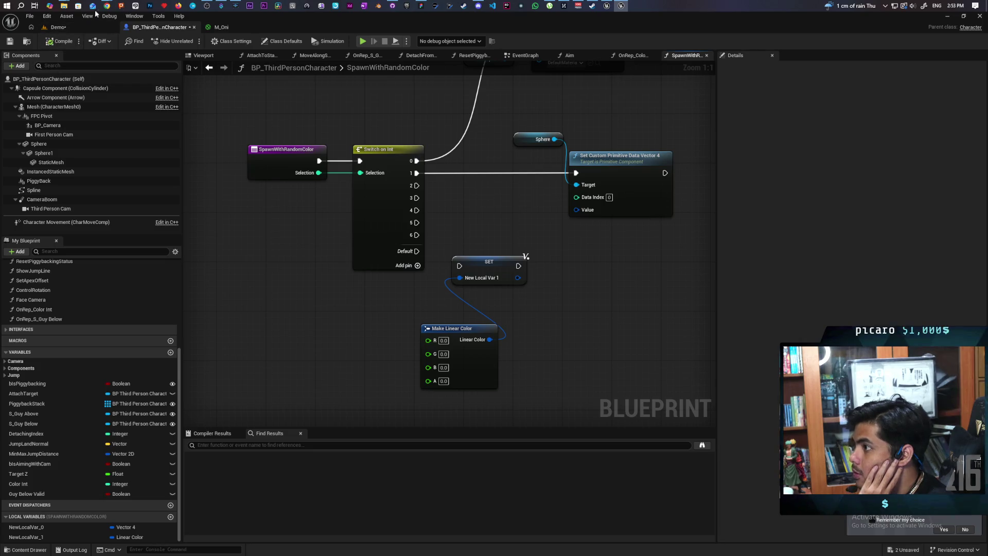
In Chrome, search how to convert linear color to Vector 4 in UE5
{"action": "mouse_move", "coordinate": [107, 6]}
{"action": "left_click", "coordinate": [572, 61]}
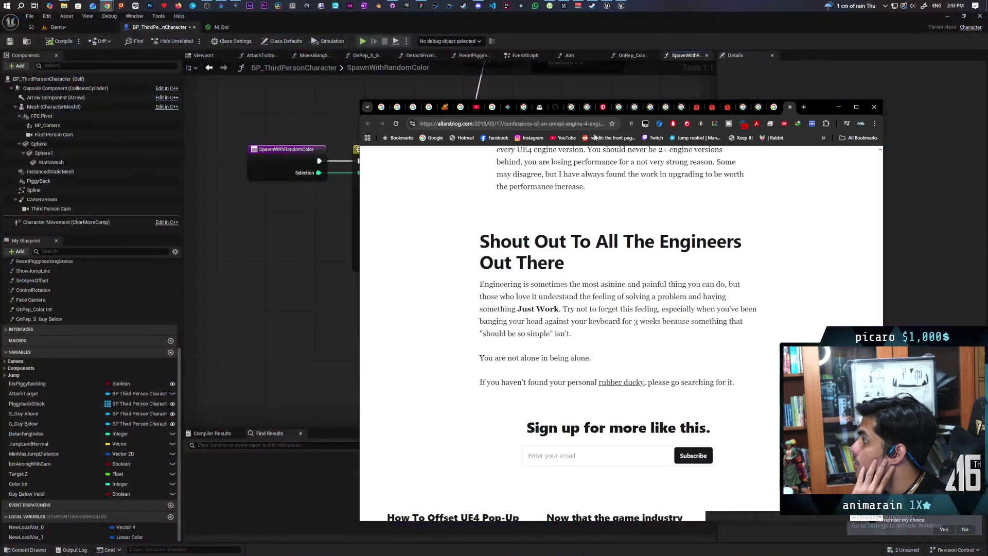
{"action": "left_click", "coordinate": [802, 108]}
{"action": "type", "text": "linear vo"}
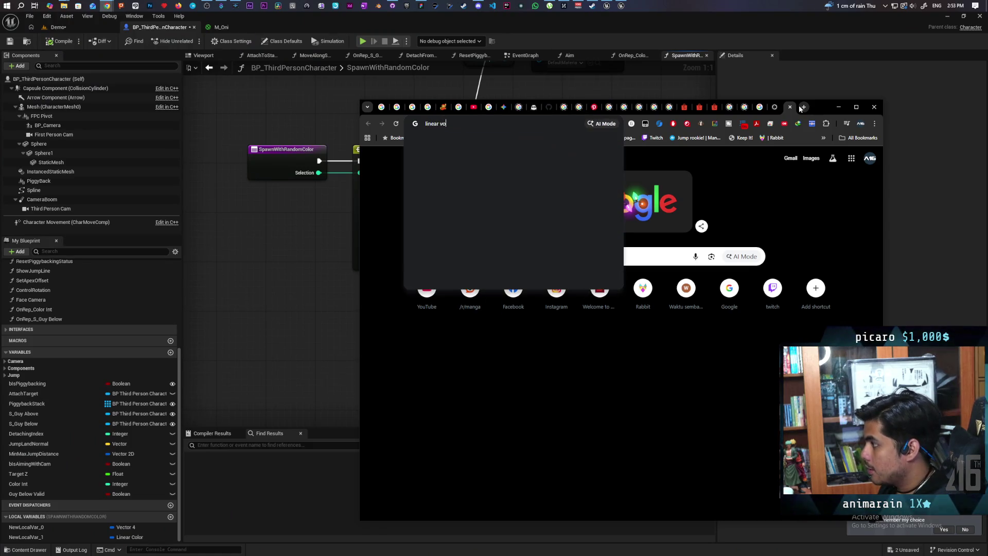
{"action": "key", "text": "BackSpace"}
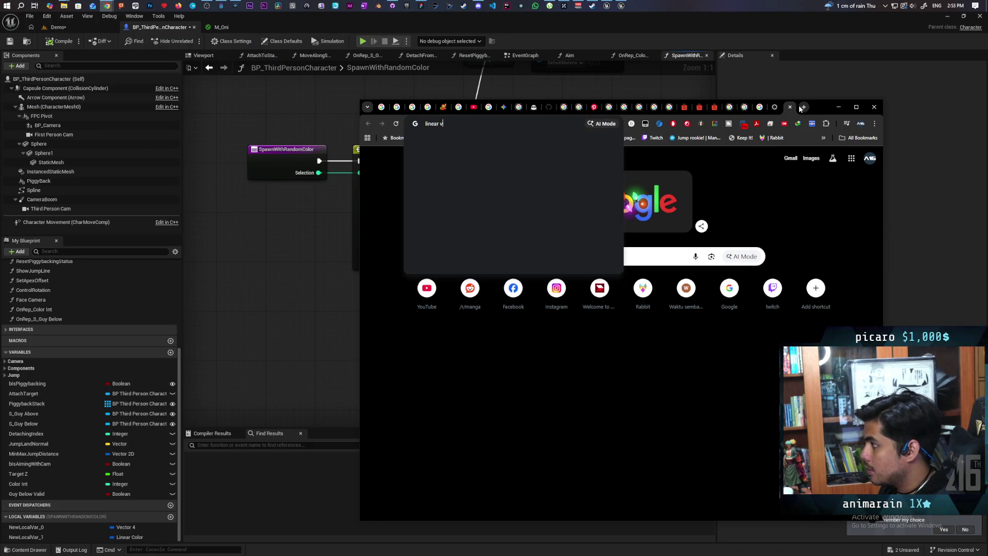
{"action": "key", "text": "BackSpace"}
{"action": "type", "text": "color t"}
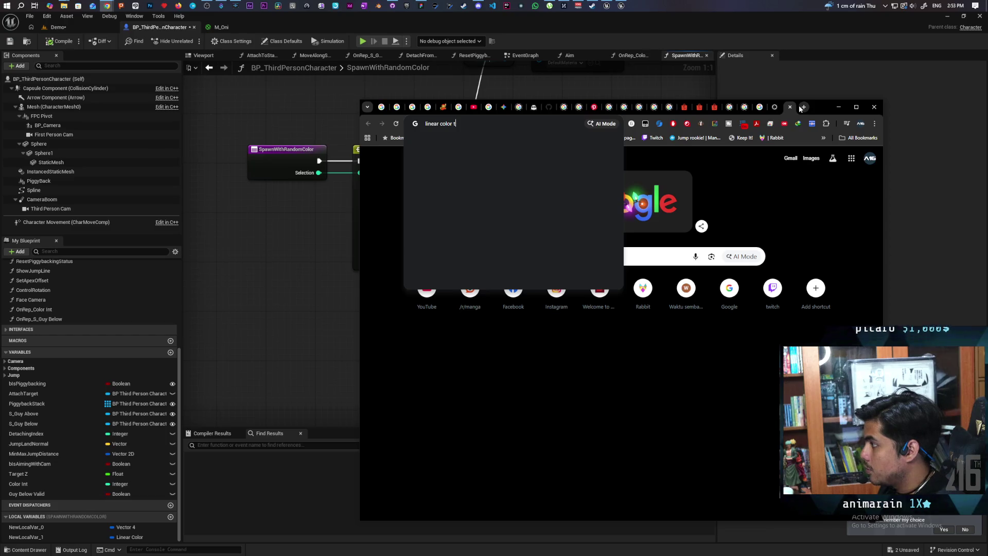
{"action": "type", "text": "o vector 4 "}
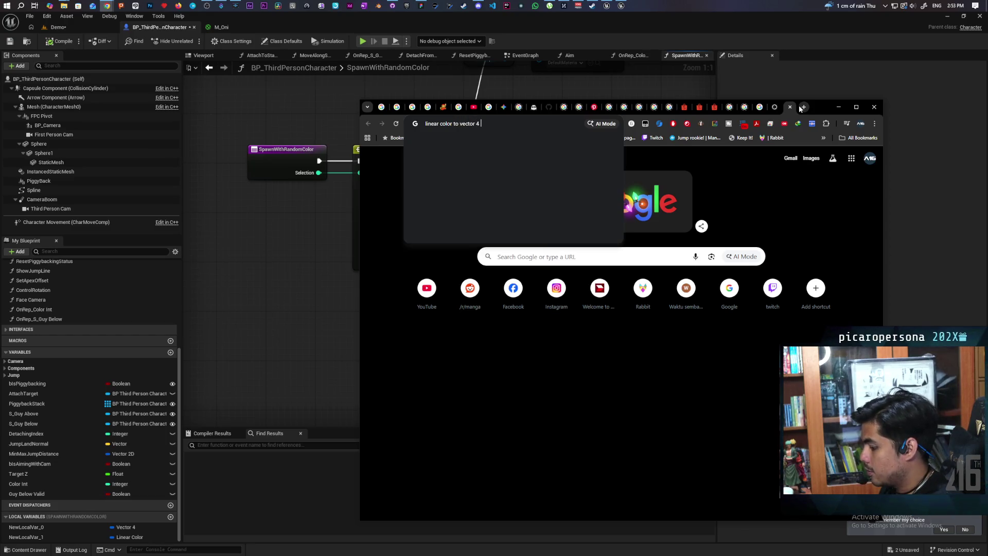
{"action": "type", "text": "ue5"}
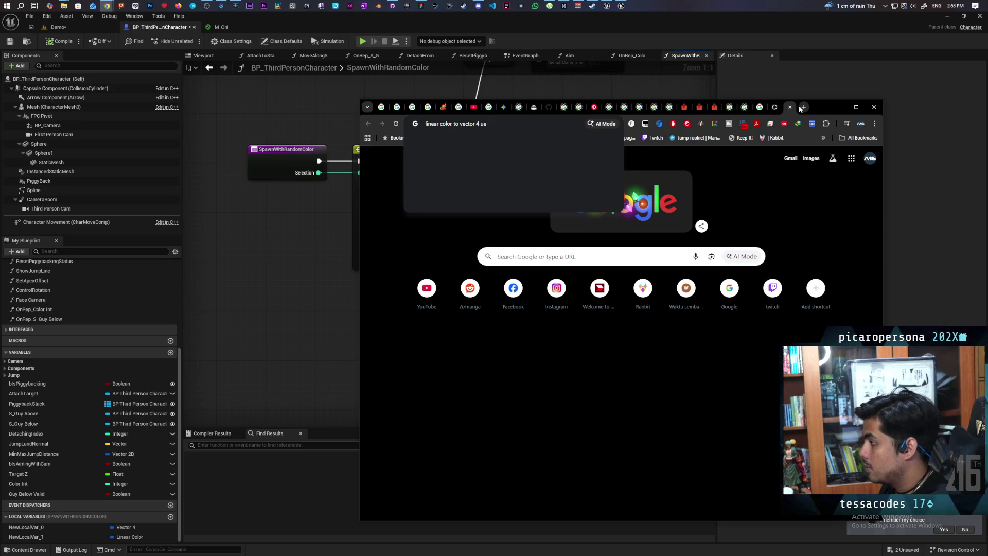
{"action": "key", "text": "Return"}
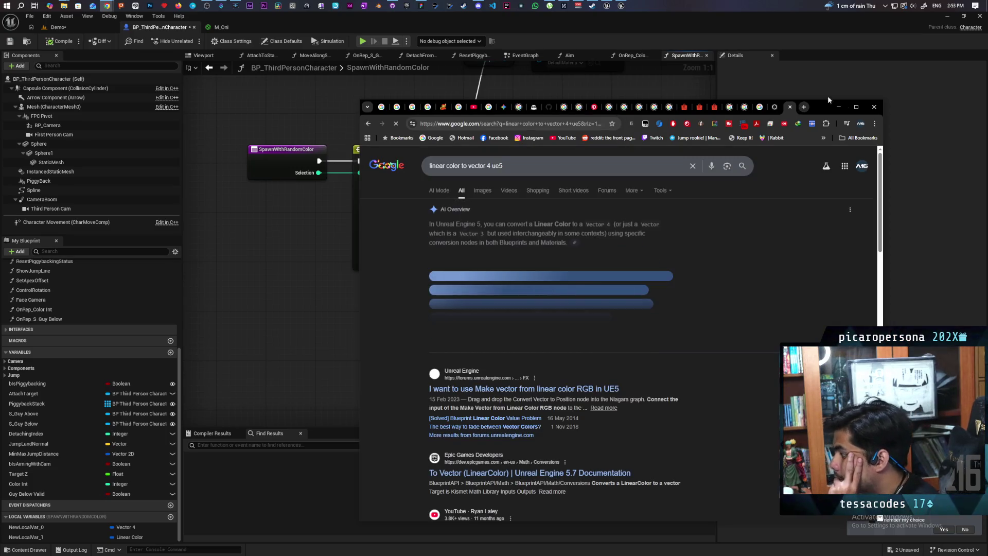
Read the forum thread on making a vector from linear color, then return to Unreal
{"action": "left_click", "coordinate": [576, 390]}
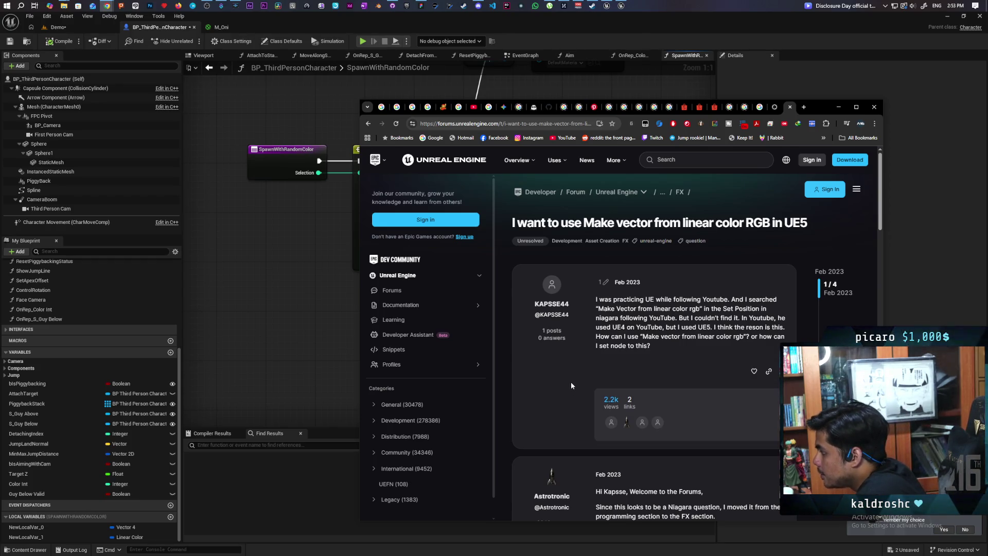
{"action": "scroll", "coordinate": [579, 386], "scroll_direction": "down", "scroll_amount": 3}
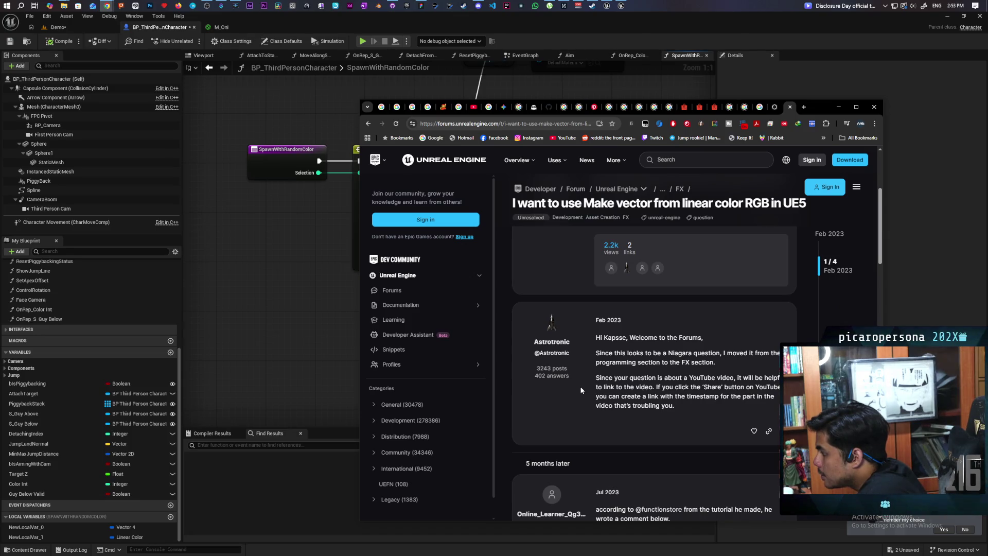
{"action": "scroll", "coordinate": [579, 386], "scroll_direction": "down", "scroll_amount": 3}
{"action": "scroll", "coordinate": [581, 393], "scroll_direction": "down", "scroll_amount": 2}
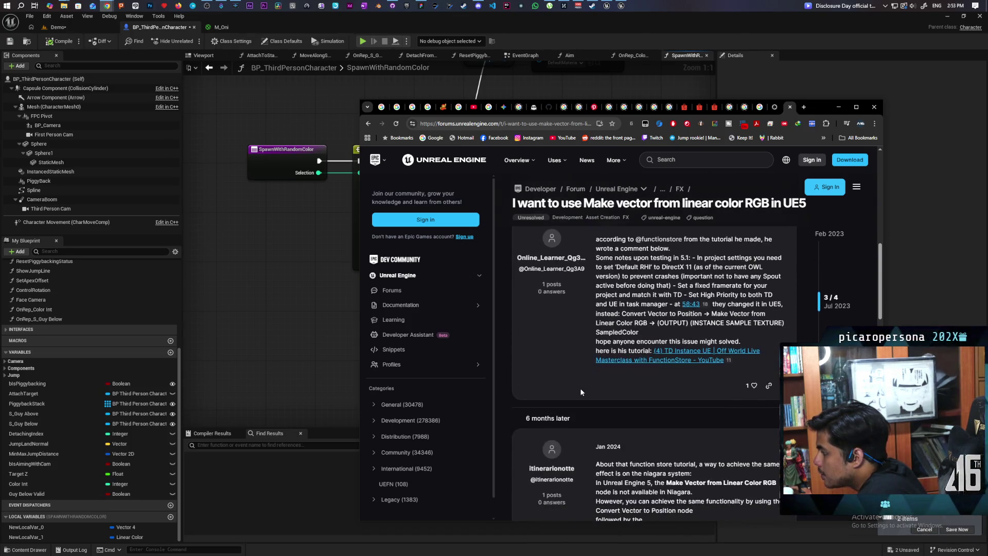
{"action": "left_click", "coordinate": [312, 333]}
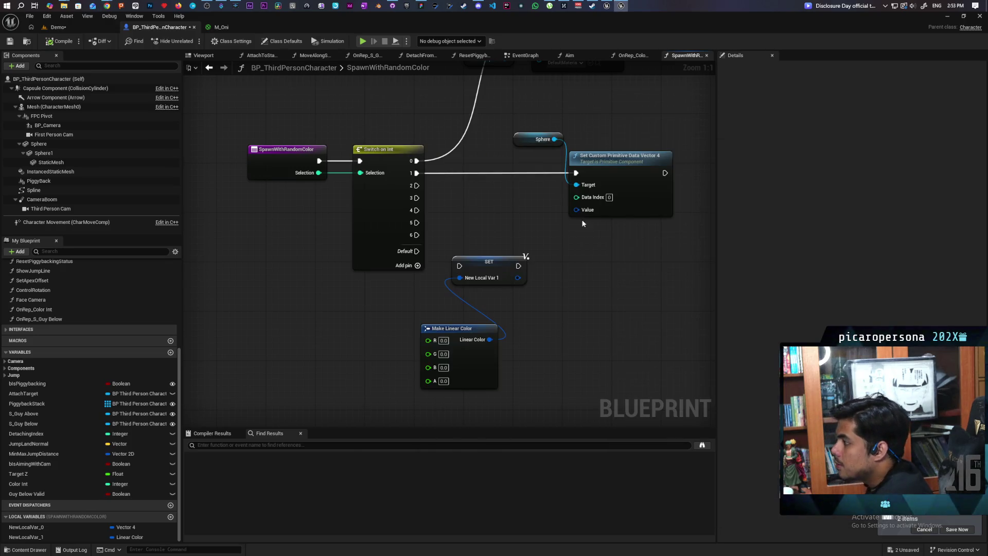
Add a Make Vector 4 node feeding the custom primitive data Value input
{"action": "mouse_move", "coordinate": [679, 127]}
{"action": "left_mouse_down"}
{"action": "mouse_move", "coordinate": [544, 214]}
{"action": "mouse_move", "coordinate": [530, 212]}
{"action": "left_mouse_up"}
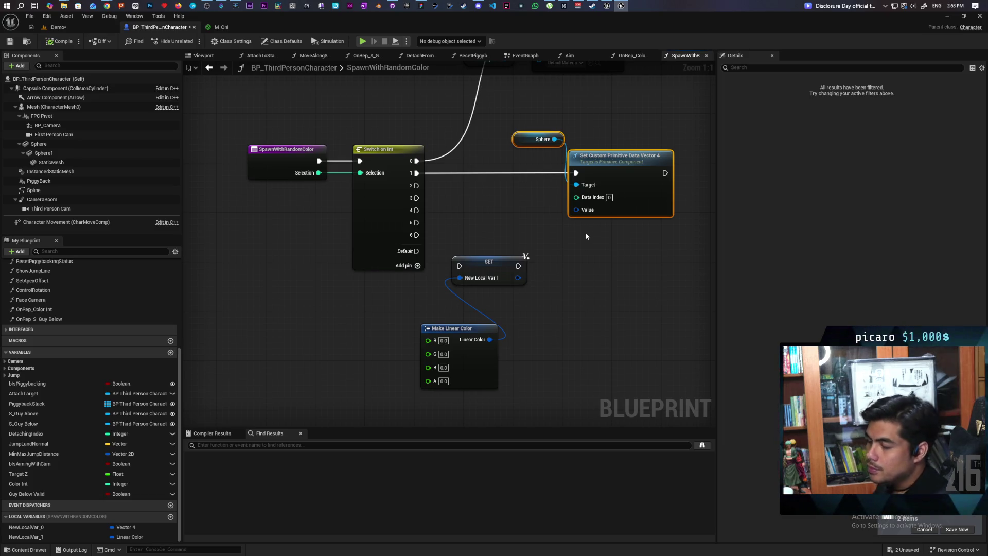
{"action": "left_click_drag", "start_coordinate": [533, 113], "coordinate": [586, 220]}
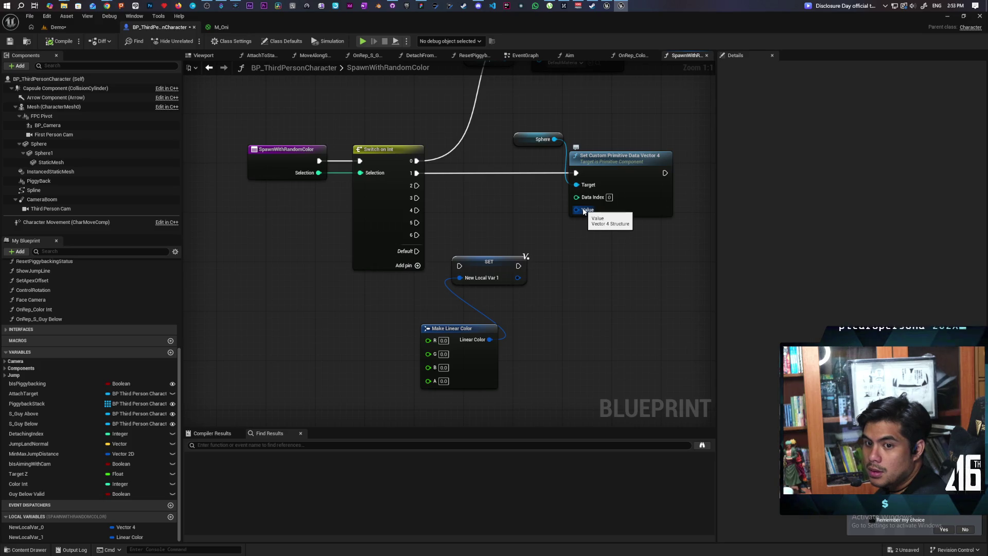
{"action": "left_click_drag", "start_coordinate": [585, 210], "coordinate": [592, 263]}
{"action": "type", "text": "make vector 4"}
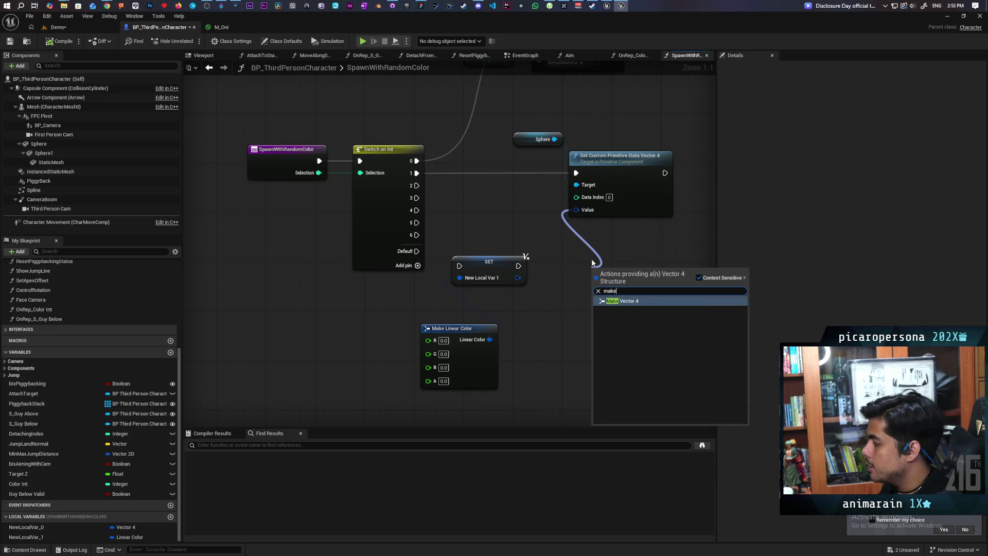
{"action": "key", "text": "Return"}
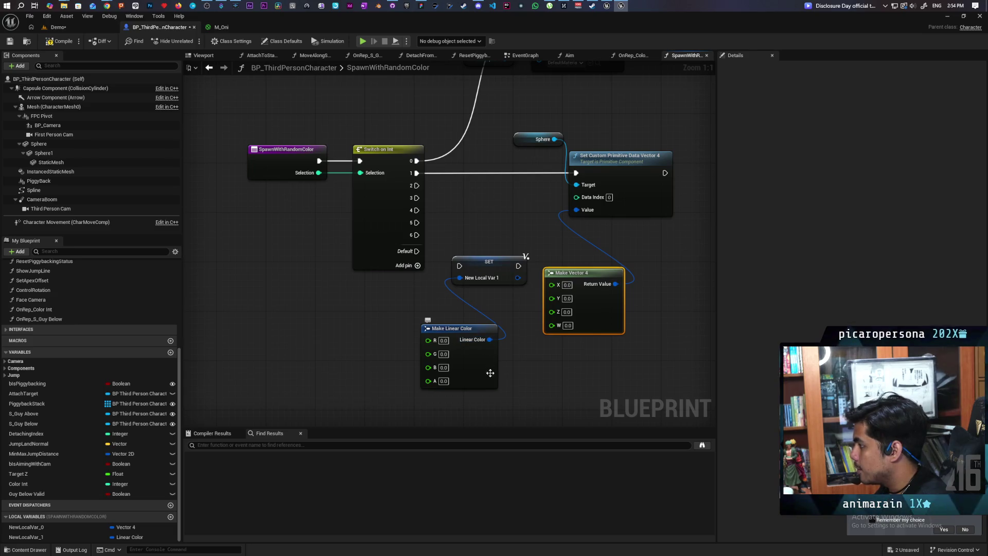
Add a Break Color node from Linear Color and place it beside Make Vector 4
{"action": "left_click_drag", "start_coordinate": [434, 334], "coordinate": [458, 340]}
{"action": "type", "text": "brea"}
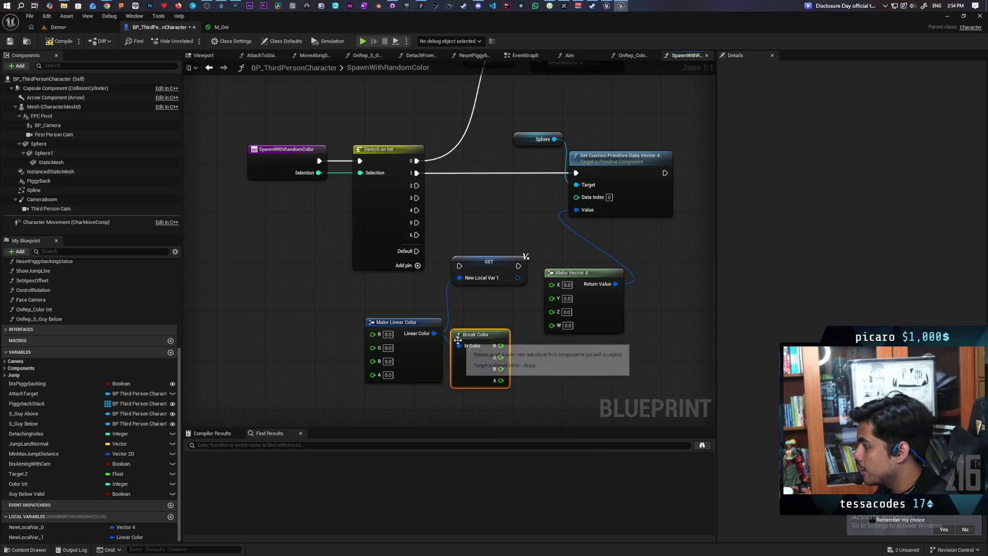
{"action": "left_click", "coordinate": [492, 383]}
{"action": "left_click_drag", "start_coordinate": [481, 336], "coordinate": [493, 303]}
{"action": "left_click_drag", "start_coordinate": [489, 263], "coordinate": [495, 195]}
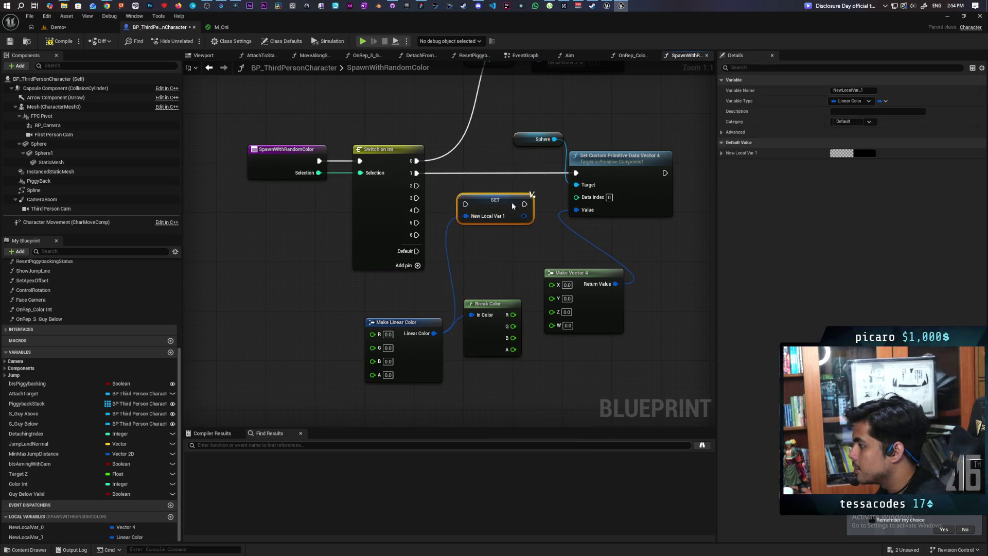
{"action": "mouse_move", "coordinate": [507, 312]}
{"action": "left_mouse_down"}
{"action": "mouse_move", "coordinate": [507, 275]}
{"action": "mouse_move", "coordinate": [498, 280]}
{"action": "mouse_move", "coordinate": [552, 284]}
{"action": "mouse_move", "coordinate": [553, 320]}
{"action": "left_mouse_up"}
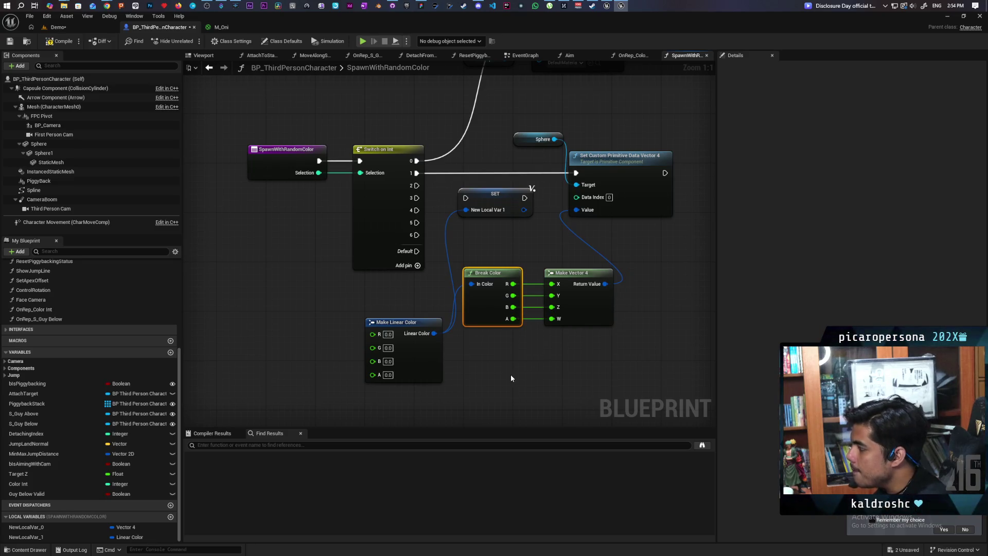
{"action": "left_click_drag", "start_coordinate": [344, 257], "coordinate": [448, 285]}
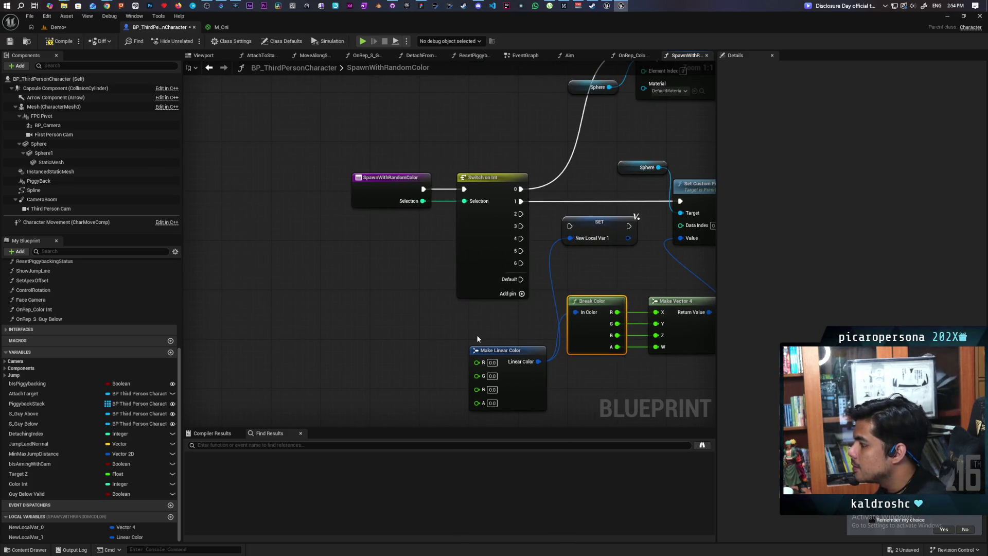
Delete the Make Linear Color and SET NewLocalVar_1 nodes and shift the color pair down-left
{"action": "left_click", "coordinate": [484, 350]}
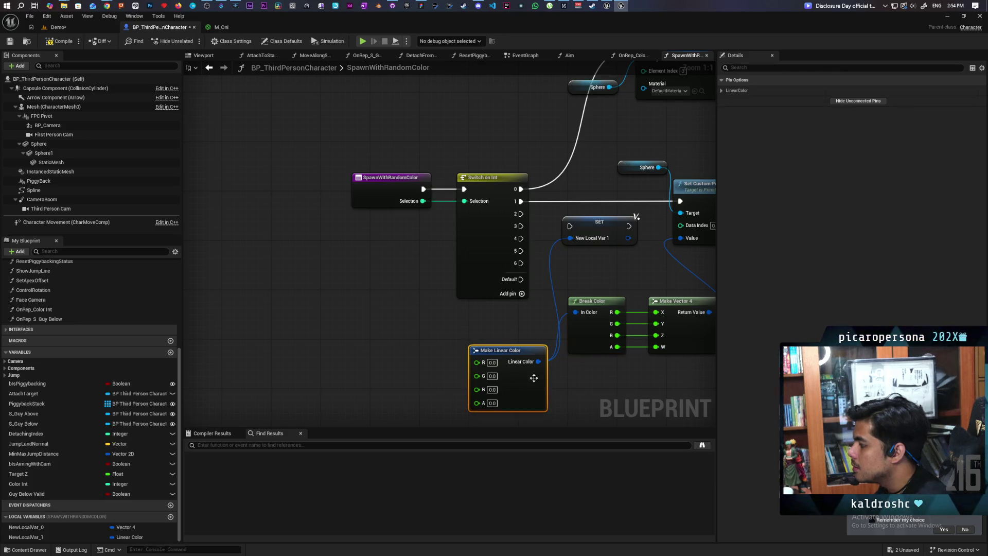
{"action": "key", "text": "Delete"}
{"action": "left_click", "coordinate": [597, 223]}
{"action": "key", "text": "Delete"}
{"action": "scroll", "coordinate": [591, 269], "scroll_direction": "down", "scroll_amount": 1}
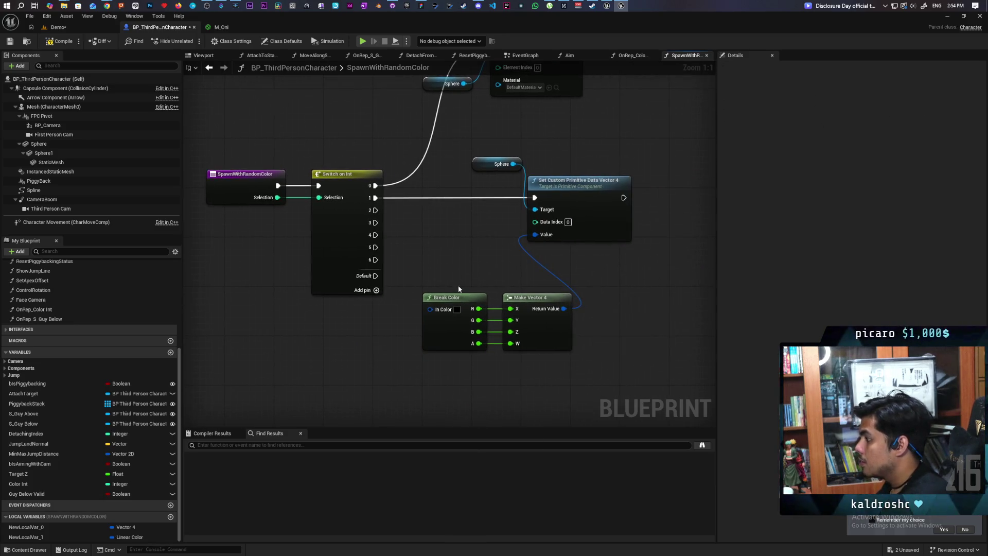
{"action": "scroll", "coordinate": [456, 256], "scroll_direction": "down", "scroll_amount": 1}
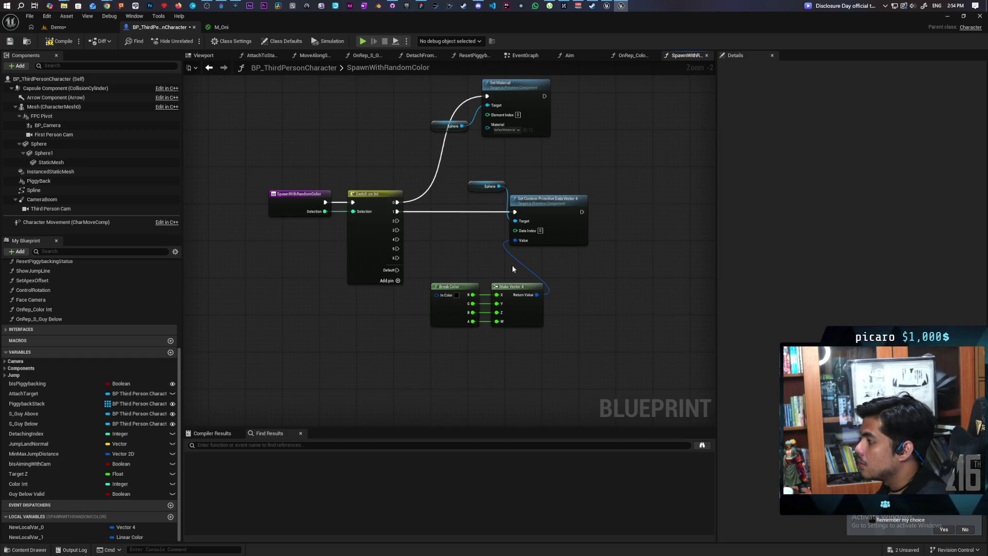
{"action": "mouse_move", "coordinate": [456, 277]}
{"action": "left_mouse_down"}
{"action": "mouse_move", "coordinate": [512, 306]}
{"action": "mouse_move", "coordinate": [432, 343]}
{"action": "left_mouse_up"}
Feed Value from a Select node indexed by Selection, and wire Switch output 3 to the setter
{"action": "mouse_move", "coordinate": [523, 242]}
{"action": "left_mouse_down"}
{"action": "mouse_move", "coordinate": [512, 319]}
{"action": "mouse_move", "coordinate": [514, 298]}
{"action": "left_mouse_up"}
{"action": "type", "text": "select"}
{"action": "key", "text": "Return"}
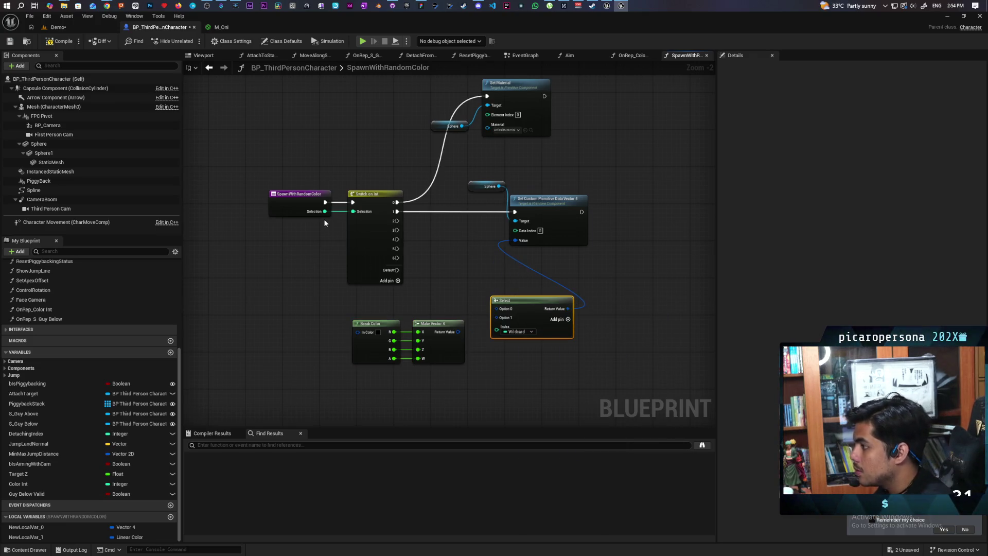
{"action": "mouse_move", "coordinate": [326, 211]}
{"action": "left_mouse_down"}
{"action": "mouse_move", "coordinate": [363, 277]}
{"action": "mouse_move", "coordinate": [501, 332]}
{"action": "left_mouse_up"}
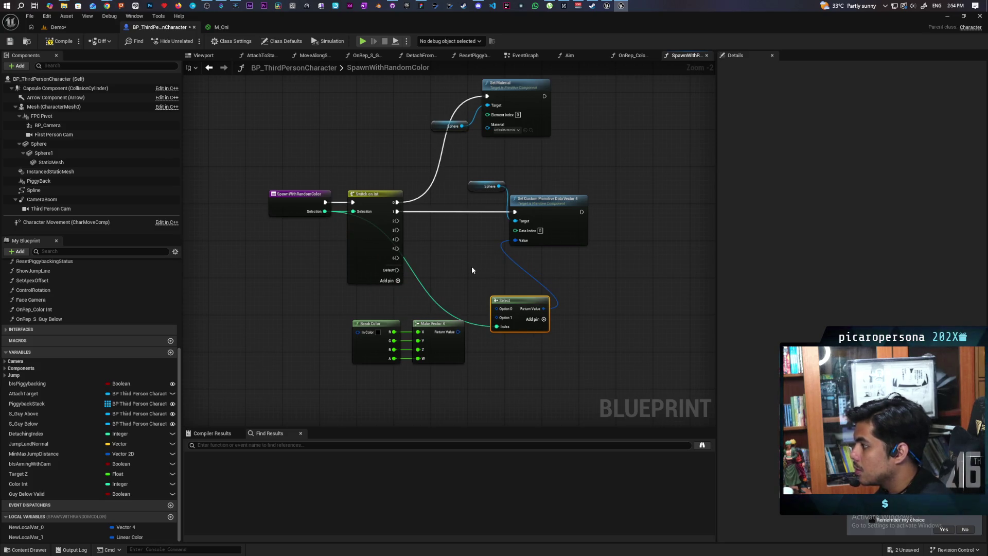
{"action": "scroll", "coordinate": [472, 267], "scroll_direction": "up", "scroll_amount": 2}
{"action": "left_click_drag", "start_coordinate": [446, 261], "coordinate": [465, 199]}
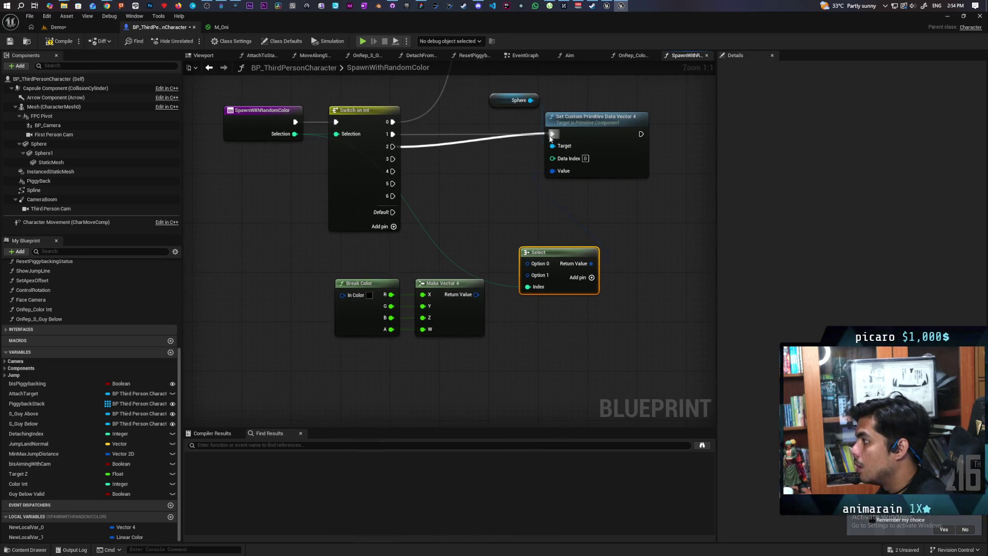
{"action": "mouse_move", "coordinate": [393, 158]}
{"action": "left_mouse_down"}
{"action": "mouse_move", "coordinate": [552, 144]}
{"action": "mouse_move", "coordinate": [553, 135]}
{"action": "left_mouse_up"}
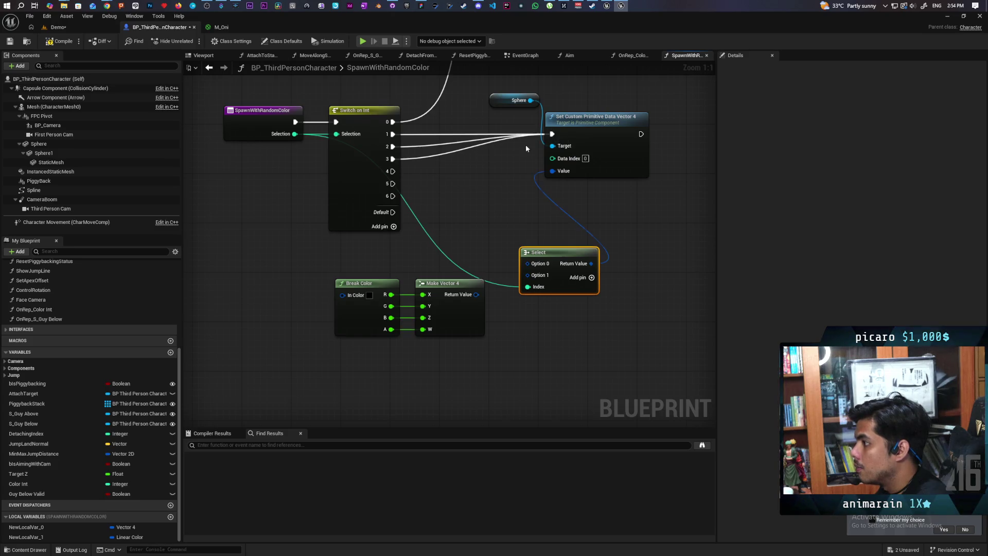
Add an == comparison on Selection and a Branch node beside Switch on Int
{"action": "left_click_drag", "start_coordinate": [449, 197], "coordinate": [491, 280]}
{"action": "mouse_move", "coordinate": [337, 217]}
{"action": "left_mouse_down"}
{"action": "mouse_move", "coordinate": [318, 293]}
{"action": "mouse_move", "coordinate": [302, 285]}
{"action": "mouse_move", "coordinate": [310, 292]}
{"action": "left_mouse_up"}
{"action": "type", "text": "=="}
{"action": "key", "text": "Return"}
{"action": "left_click_drag", "start_coordinate": [305, 195], "coordinate": [241, 202]}
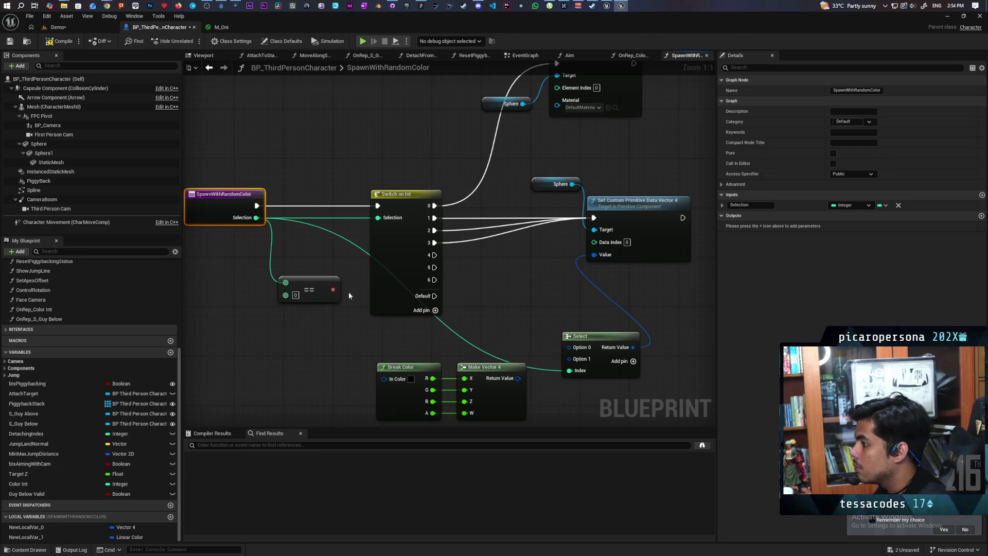
{"action": "left_click", "coordinate": [324, 260]}
{"action": "left_click_drag", "start_coordinate": [336, 283], "coordinate": [340, 261]}
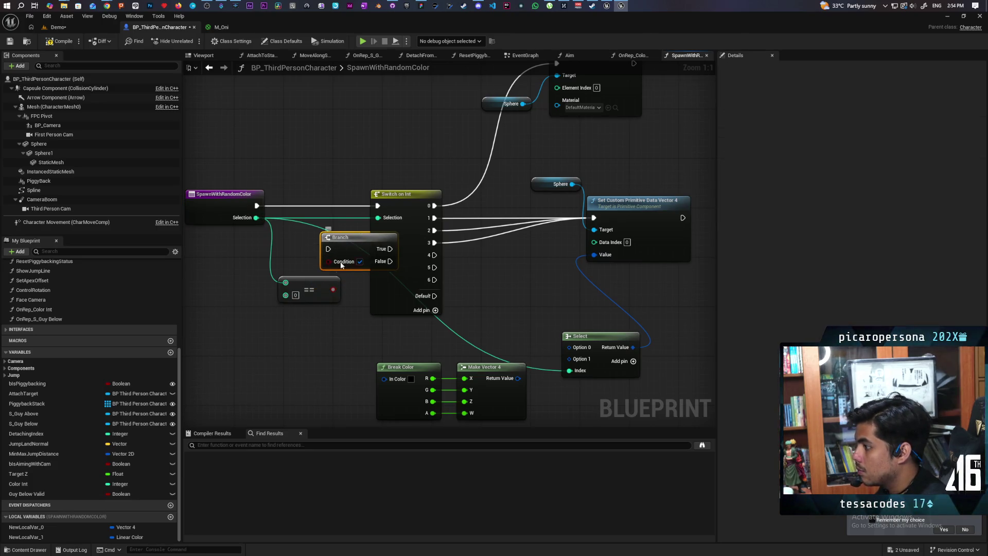
Route the entry into the Branch: True to Set Material, False to the setter; unlink Switch
{"action": "left_click_drag", "start_coordinate": [437, 206], "coordinate": [383, 249]}
{"action": "left_click_drag", "start_coordinate": [257, 206], "coordinate": [328, 249]}
{"action": "left_click_drag", "start_coordinate": [407, 194], "coordinate": [400, 89]}
{"action": "left_click_drag", "start_coordinate": [363, 253], "coordinate": [593, 219]}
{"action": "left_click_drag", "start_coordinate": [638, 209], "coordinate": [637, 241]}
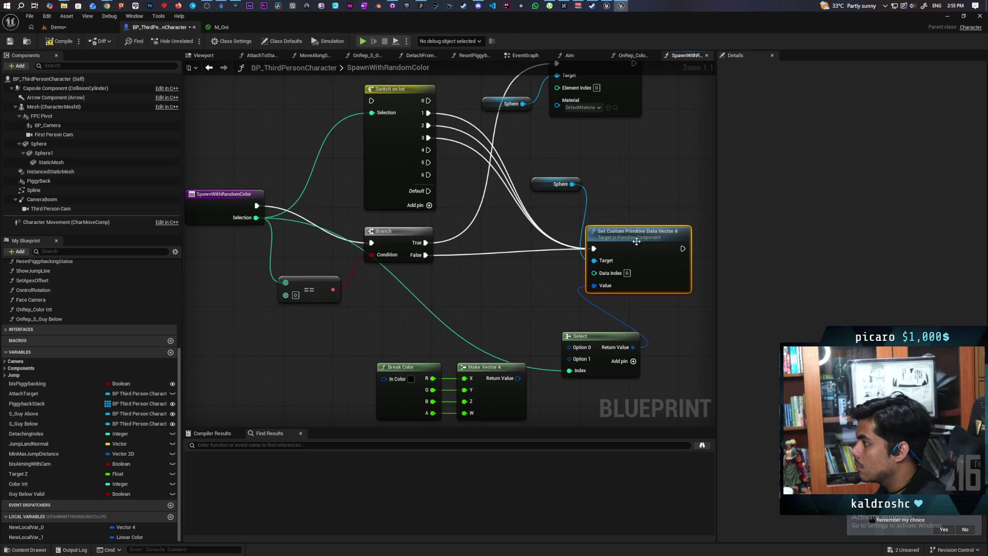
{"action": "double_click", "coordinate": [561, 244]}
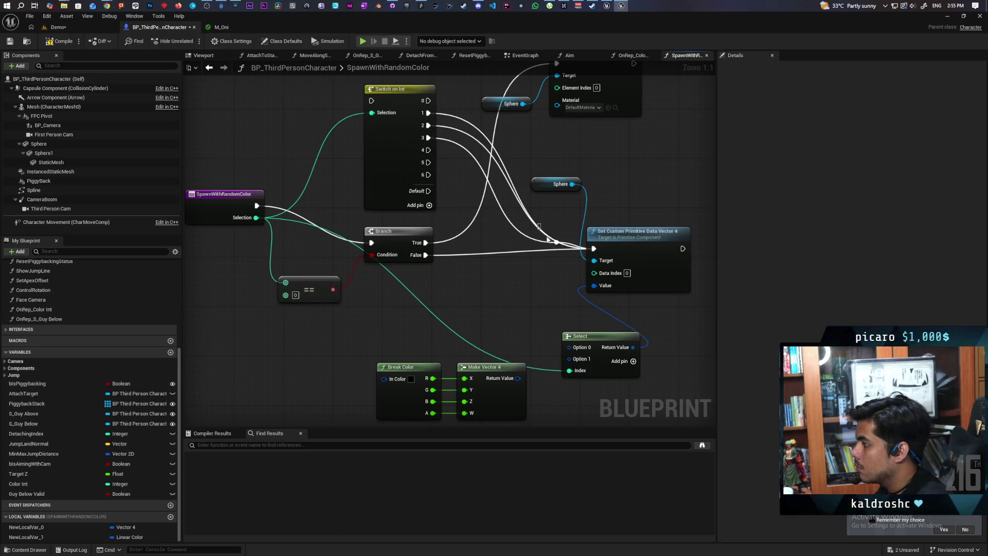
{"action": "key", "text": "Delete"}
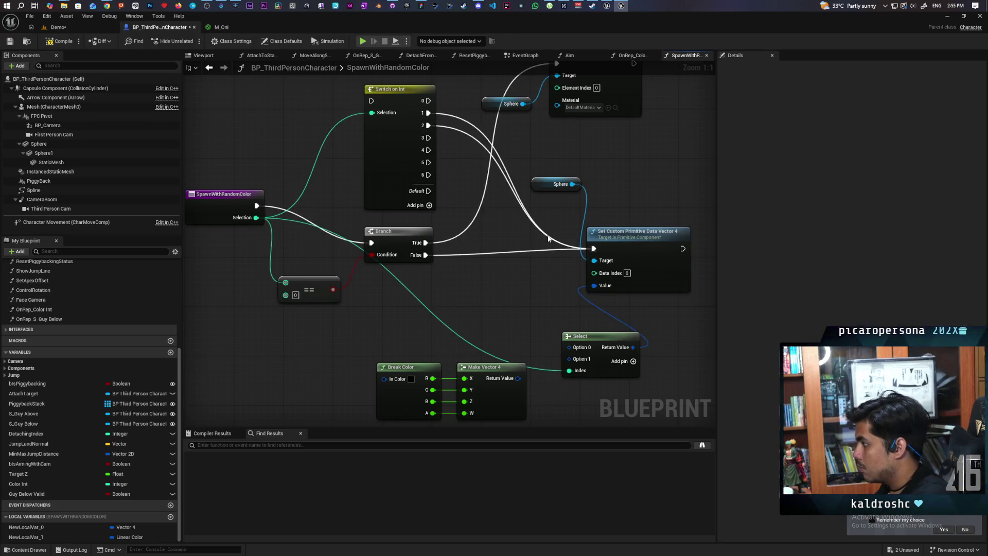
{"action": "left_click", "coordinate": [548, 237], "text": "alt"}
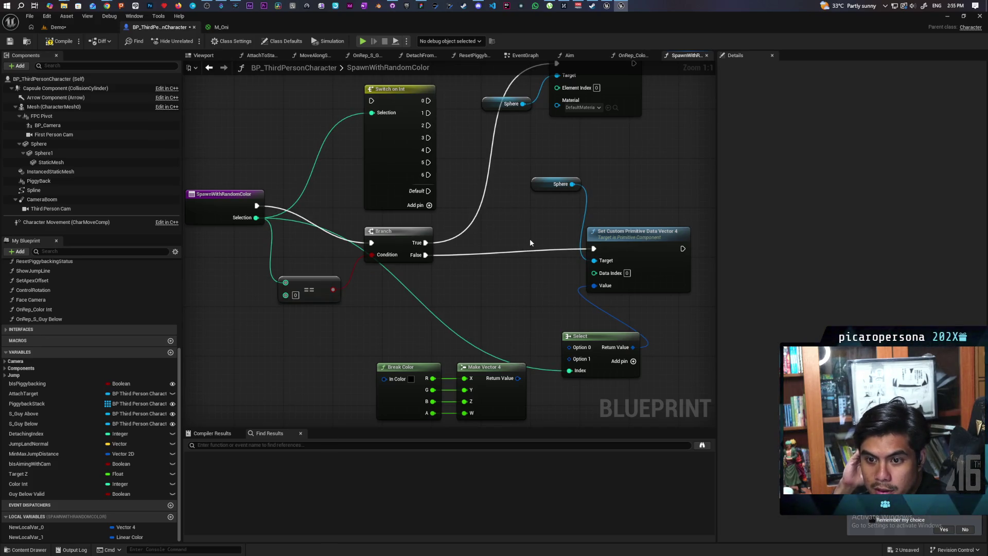
{"action": "mouse_move", "coordinate": [518, 233]}
{"action": "left_mouse_down"}
{"action": "mouse_move", "coordinate": [535, 233]}
{"action": "mouse_move", "coordinate": [600, 288]}
{"action": "mouse_move", "coordinate": [529, 227]}
{"action": "left_mouse_up"}
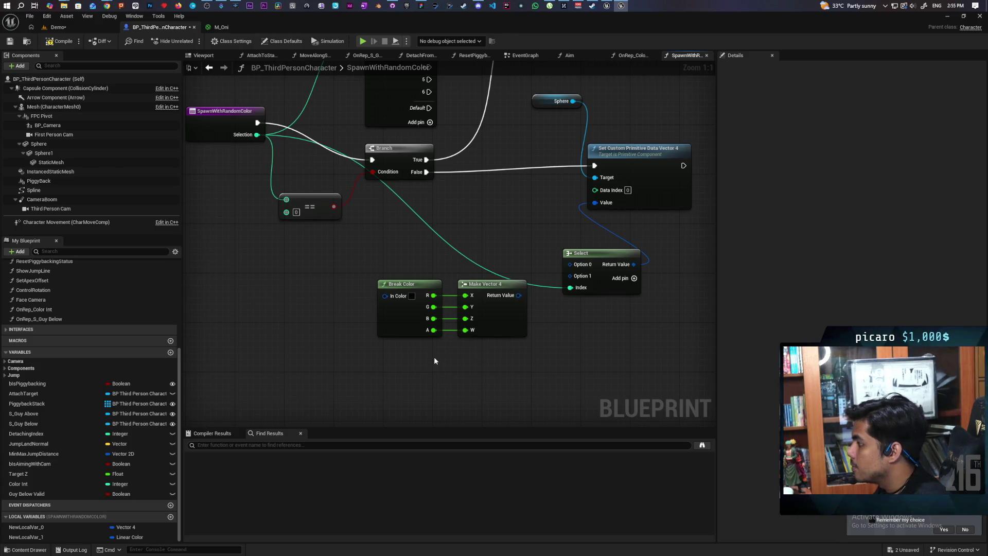
Move the Break Color/Make Vector 4 pair lower and the Select node up beside the Branch
{"action": "left_click_drag", "start_coordinate": [464, 367], "coordinate": [384, 288]}
{"action": "left_click_drag", "start_coordinate": [503, 317], "coordinate": [478, 364]}
{"action": "left_click_drag", "start_coordinate": [427, 266], "coordinate": [445, 329]}
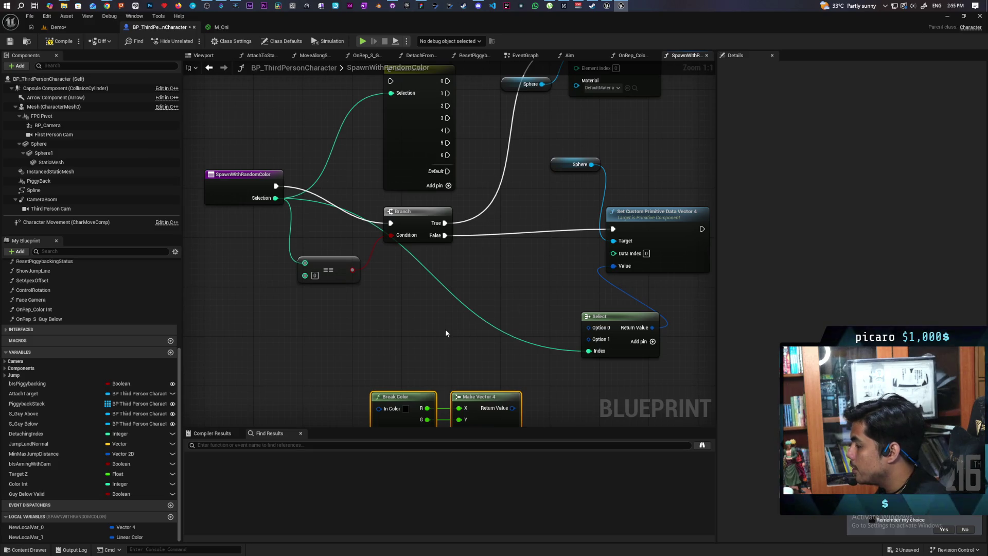
{"action": "mouse_move", "coordinate": [453, 319]}
{"action": "left_mouse_down"}
{"action": "mouse_move", "coordinate": [452, 342]}
{"action": "mouse_move", "coordinate": [427, 307]}
{"action": "left_mouse_up"}
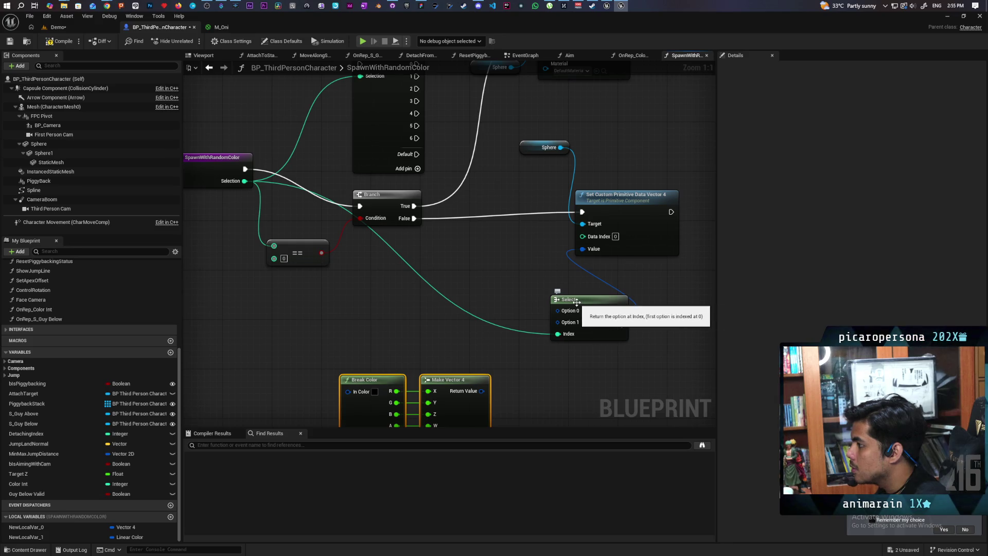
{"action": "mouse_move", "coordinate": [482, 266]}
{"action": "left_mouse_down"}
{"action": "mouse_move", "coordinate": [497, 351]}
{"action": "mouse_move", "coordinate": [494, 322]}
{"action": "mouse_move", "coordinate": [532, 242]}
{"action": "mouse_move", "coordinate": [496, 302]}
{"action": "mouse_move", "coordinate": [491, 293]}
{"action": "left_mouse_up"}
{"action": "left_click_drag", "start_coordinate": [591, 330], "coordinate": [503, 286]}
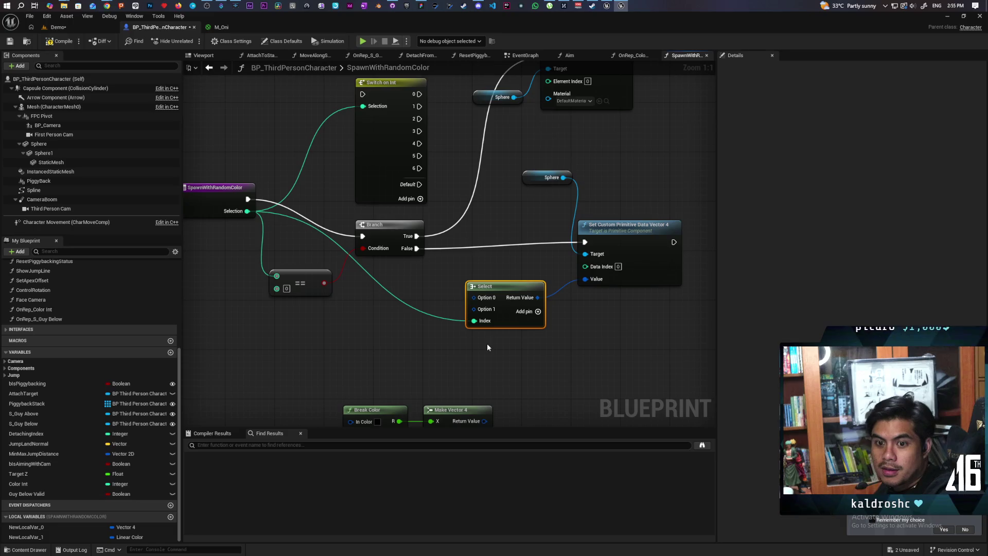
{"action": "left_click_drag", "start_coordinate": [487, 339], "coordinate": [548, 280]}
Add option pins until the Select node offers Option 0 through Option 6
{"action": "mouse_move", "coordinate": [443, 342]}
{"action": "left_mouse_down"}
{"action": "mouse_move", "coordinate": [509, 360]}
{"action": "mouse_move", "coordinate": [397, 331]}
{"action": "left_mouse_up"}
{"action": "left_click", "coordinate": [599, 253]}
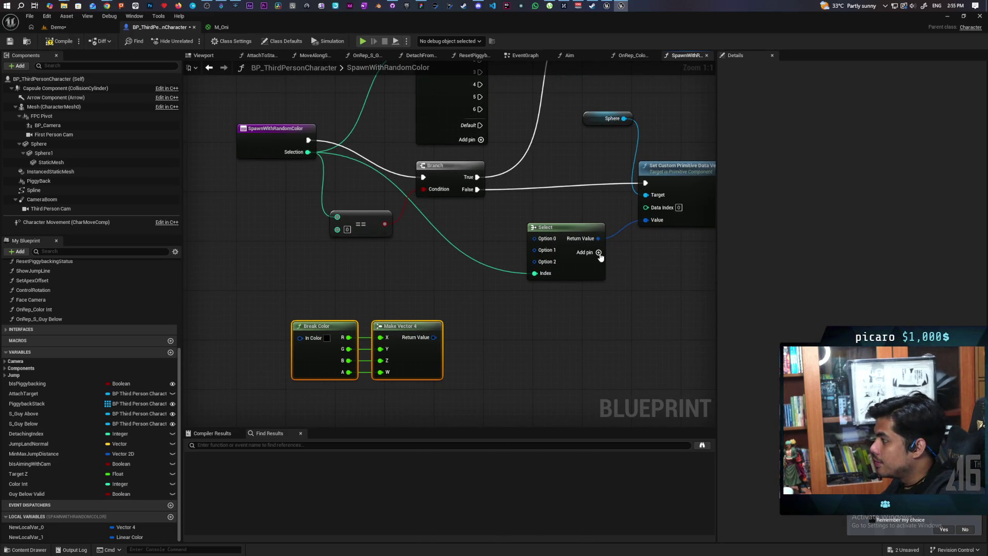
{"action": "left_click", "coordinate": [600, 253]}
{"action": "left_click", "coordinate": [599, 252]}
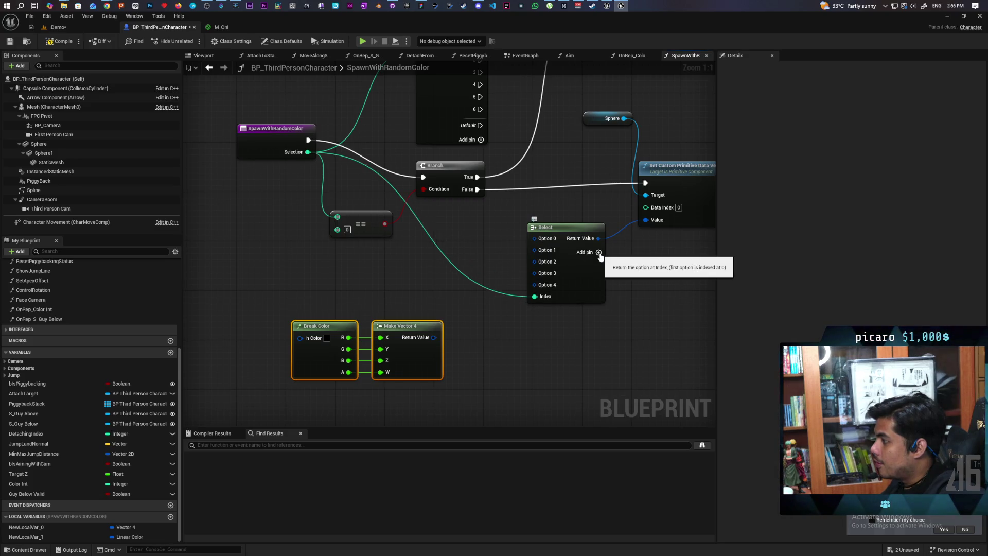
{"action": "left_click", "coordinate": [599, 253]}
{"action": "left_click", "coordinate": [599, 253]}
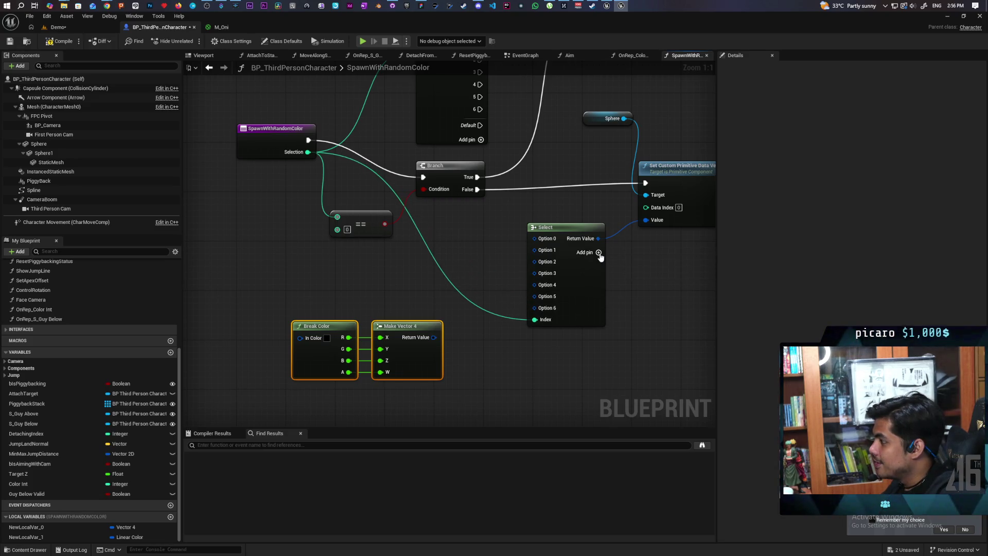
Wire Make Vector 4's result into Select Option 1 and tidy the entry node and color pair
{"action": "mouse_move", "coordinate": [456, 264]}
{"action": "left_mouse_down"}
{"action": "mouse_move", "coordinate": [466, 318]}
{"action": "mouse_move", "coordinate": [484, 248]}
{"action": "left_mouse_up"}
{"action": "left_click_drag", "start_coordinate": [463, 324], "coordinate": [565, 237]}
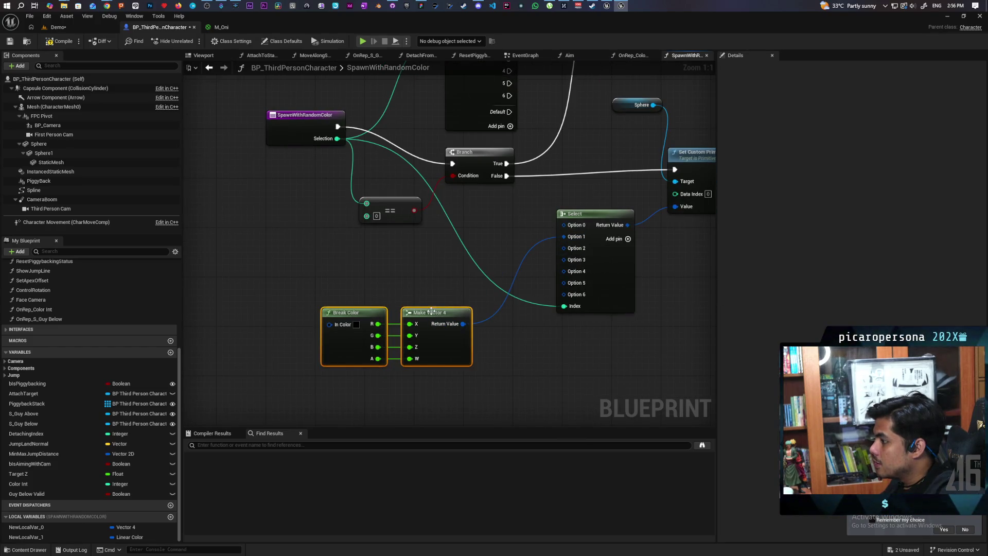
{"action": "mouse_move", "coordinate": [428, 315]}
{"action": "left_mouse_down"}
{"action": "mouse_move", "coordinate": [466, 264]}
{"action": "mouse_move", "coordinate": [441, 264]}
{"action": "left_mouse_up"}
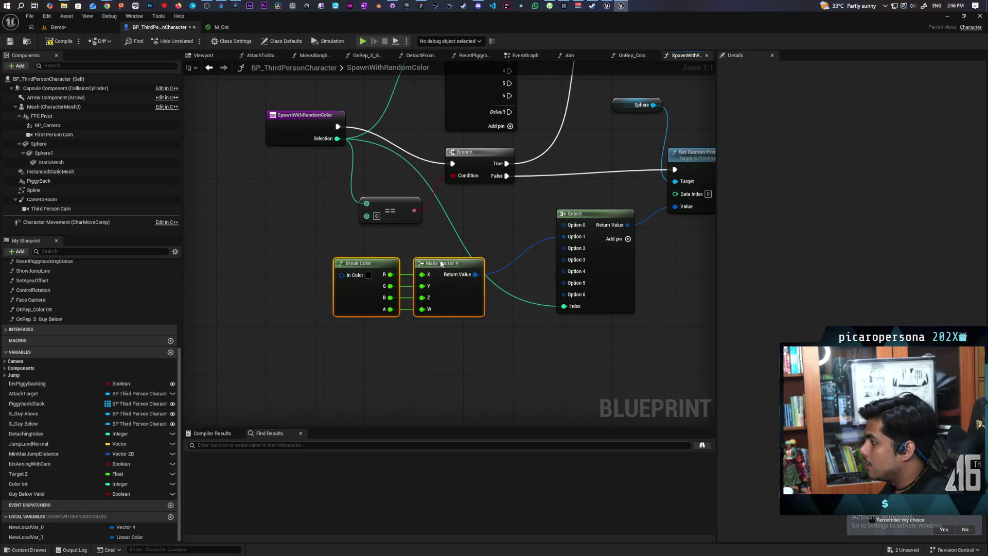
{"action": "mouse_move", "coordinate": [306, 118]}
{"action": "left_mouse_down"}
{"action": "mouse_move", "coordinate": [279, 173]}
{"action": "mouse_move", "coordinate": [287, 156]}
{"action": "left_mouse_up"}
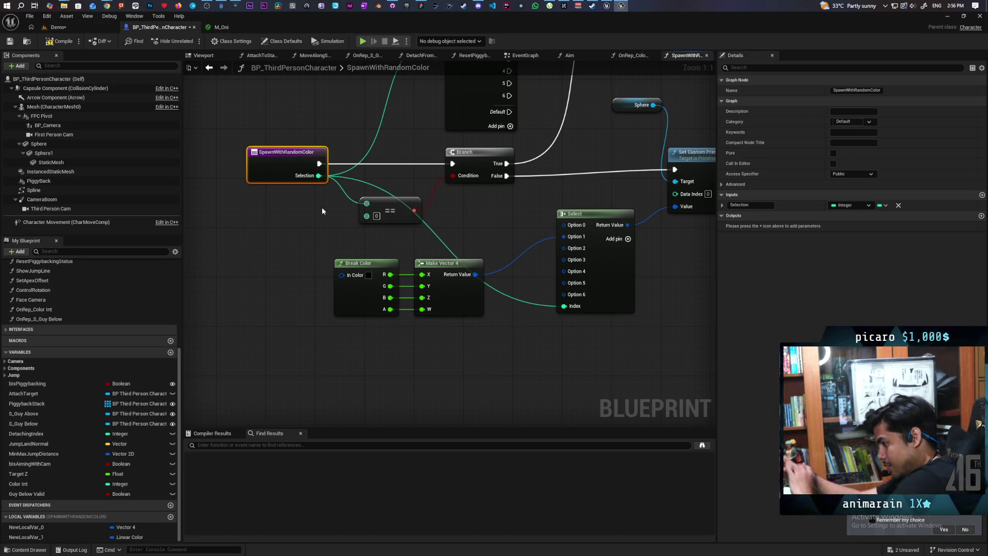
{"action": "mouse_move", "coordinate": [368, 287]}
{"action": "left_mouse_down"}
{"action": "mouse_move", "coordinate": [412, 353]}
{"action": "mouse_move", "coordinate": [432, 285]}
{"action": "left_mouse_up"}
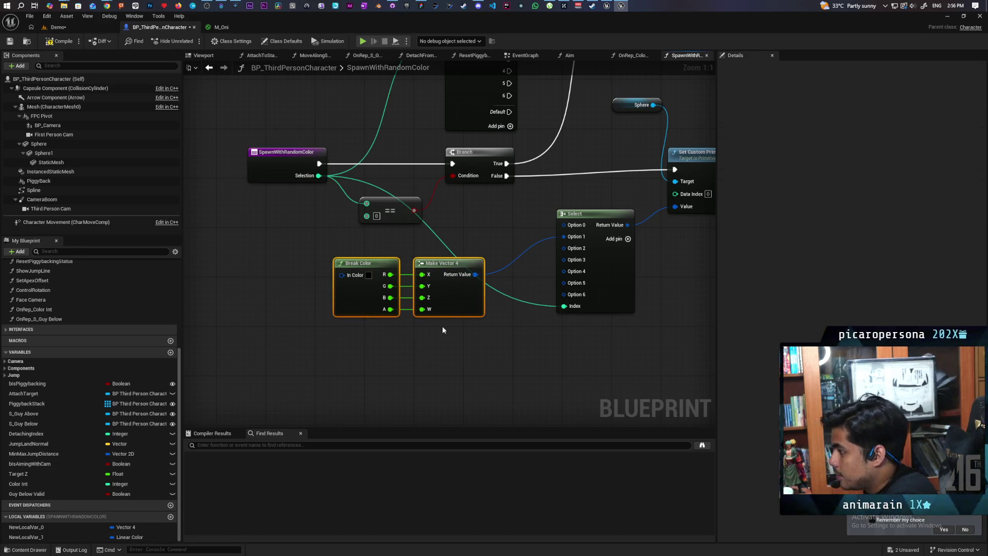
Copy the Break Color/Make Vector 4 pair, paste copies into a column, and box-select them all
{"action": "key", "text": "ctrl+c"}
{"action": "key", "text": "ctrl+v"}
{"action": "key", "text": "ctrl+v"}
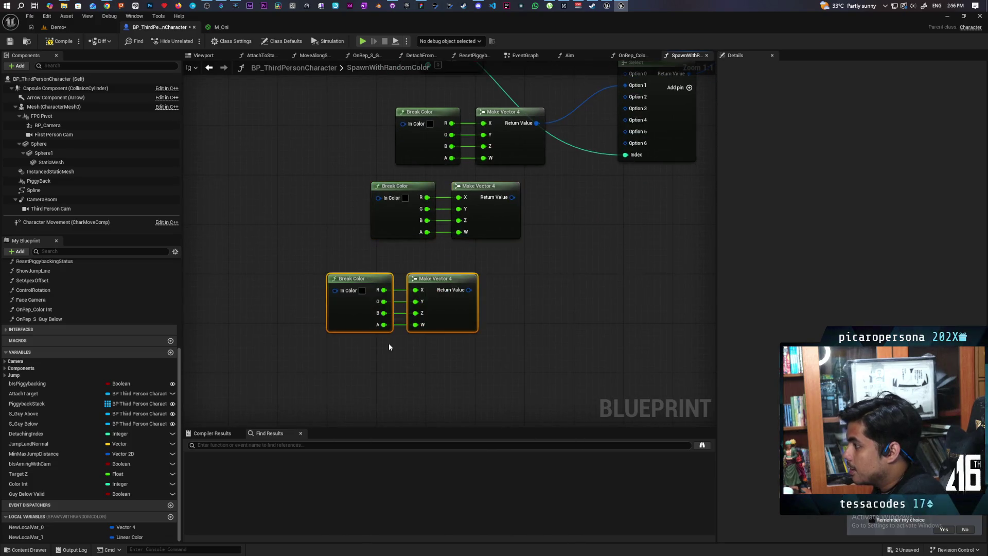
{"action": "key", "text": "ctrl+v"}
{"action": "left_click", "coordinate": [519, 317]}
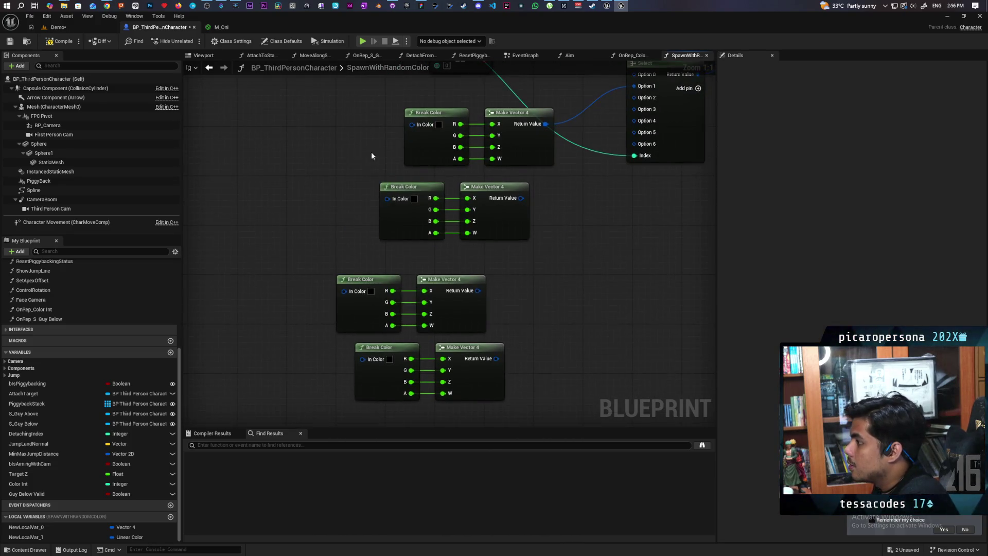
{"action": "key", "text": "ctrl+v"}
{"action": "scroll", "coordinate": [577, 262], "scroll_direction": "down", "scroll_amount": 1}
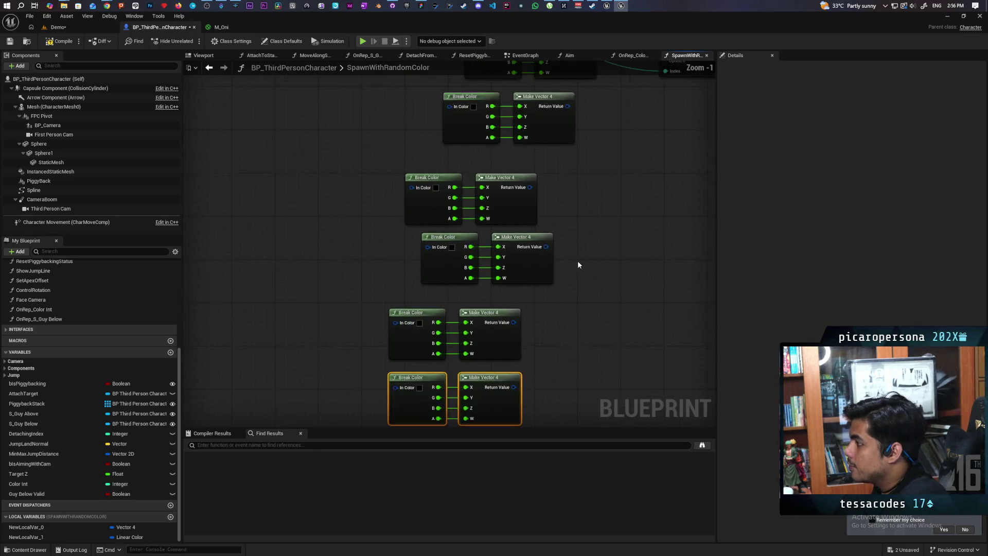
{"action": "left_click_drag", "start_coordinate": [577, 260], "coordinate": [519, 318]}
{"action": "scroll", "coordinate": [400, 199], "scroll_direction": "down", "scroll_amount": 4}
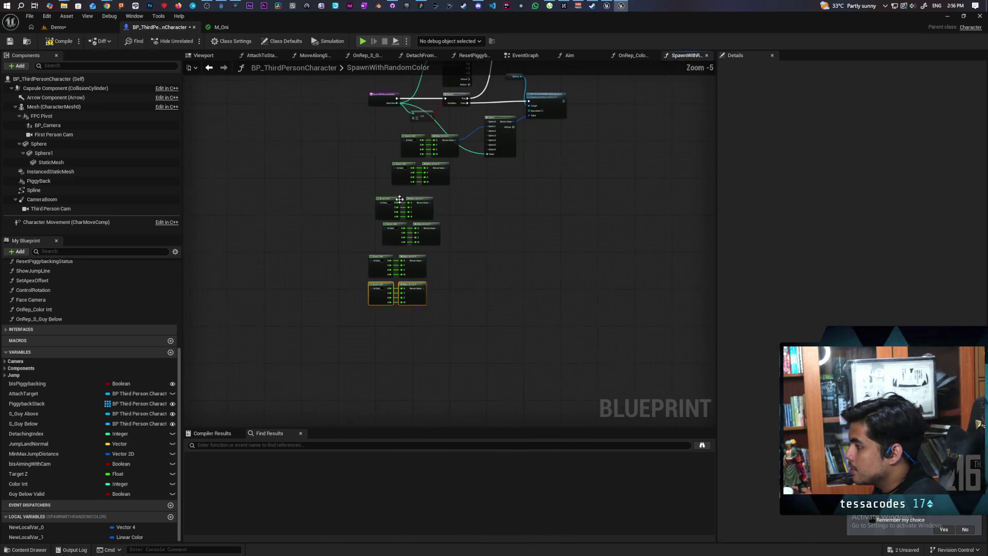
{"action": "left_click_drag", "start_coordinate": [338, 158], "coordinate": [462, 311]}
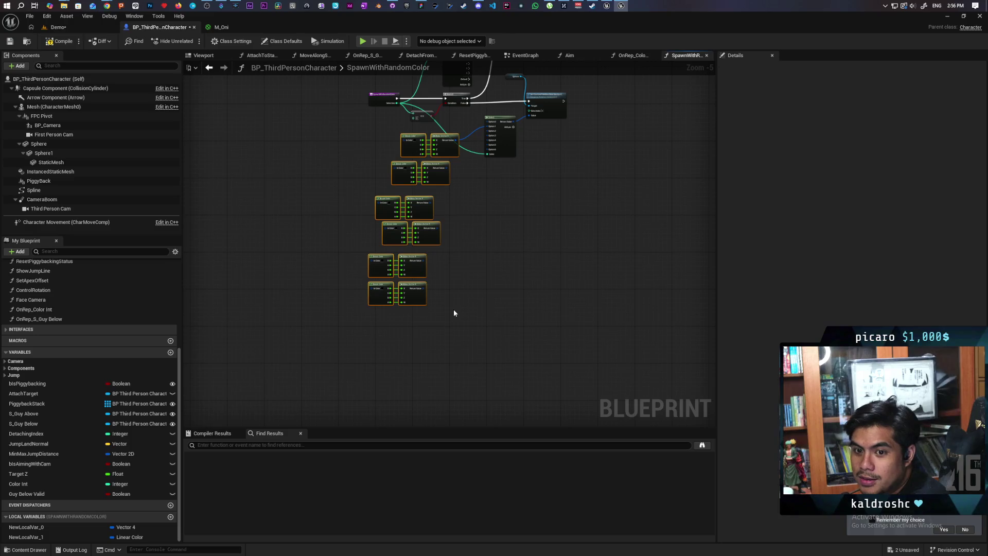
{"action": "mouse_move", "coordinate": [612, 4]}
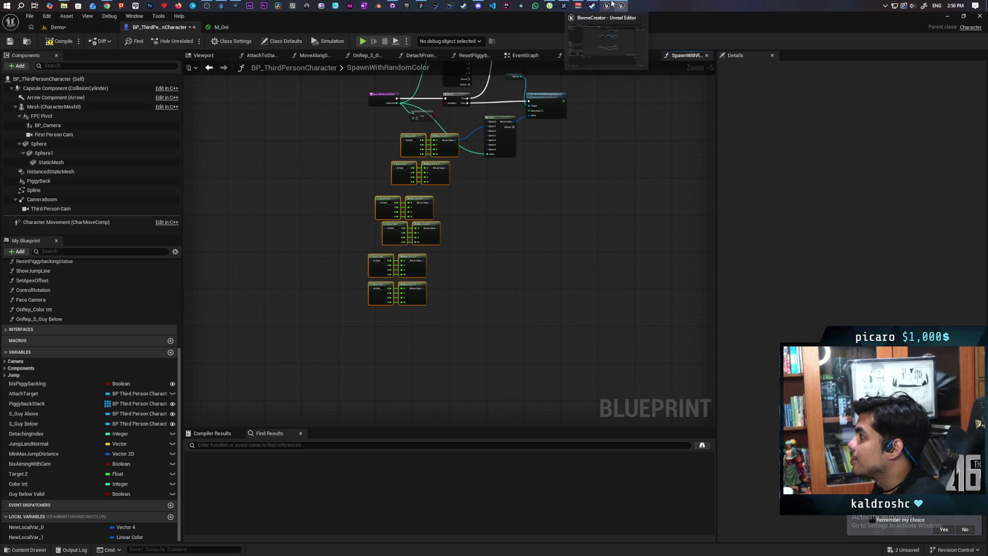
Switch to the Expedition editor and inspect the Update Map graph and Load Map From Server event
{"action": "left_click", "coordinate": [585, 38]}
{"action": "key", "text": "Home"}
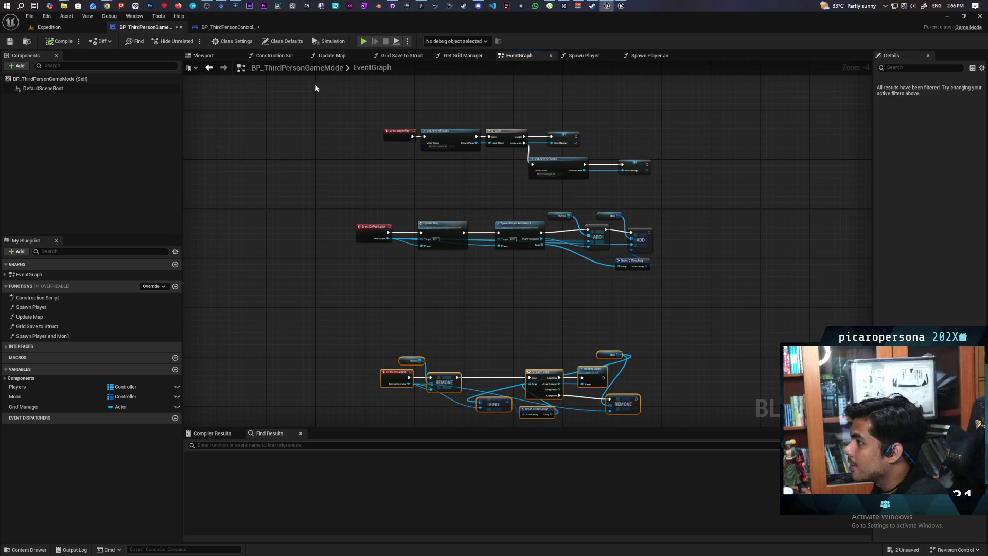
{"action": "scroll", "coordinate": [438, 201], "scroll_direction": "up", "scroll_amount": 4}
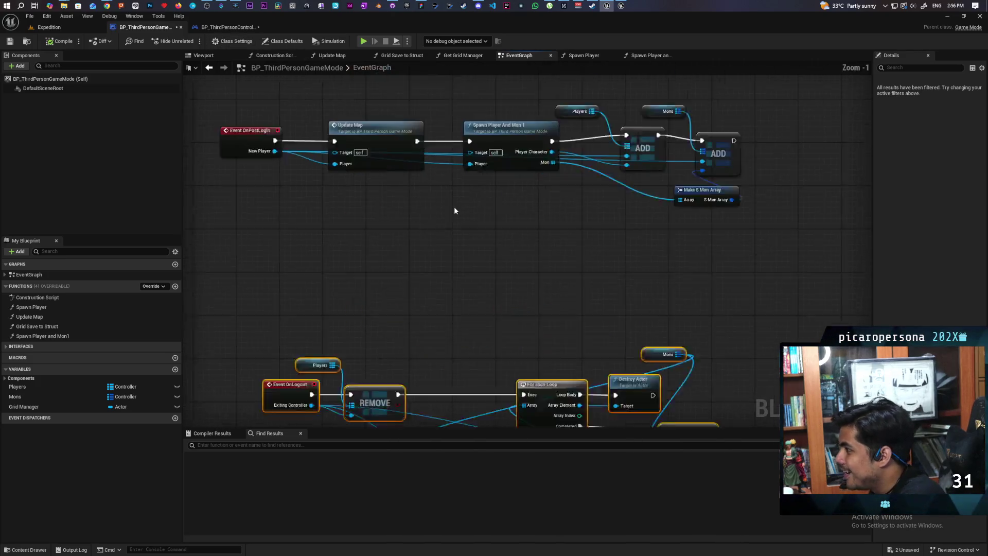
{"action": "double_click", "coordinate": [424, 194]}
{"action": "key", "text": "Home"}
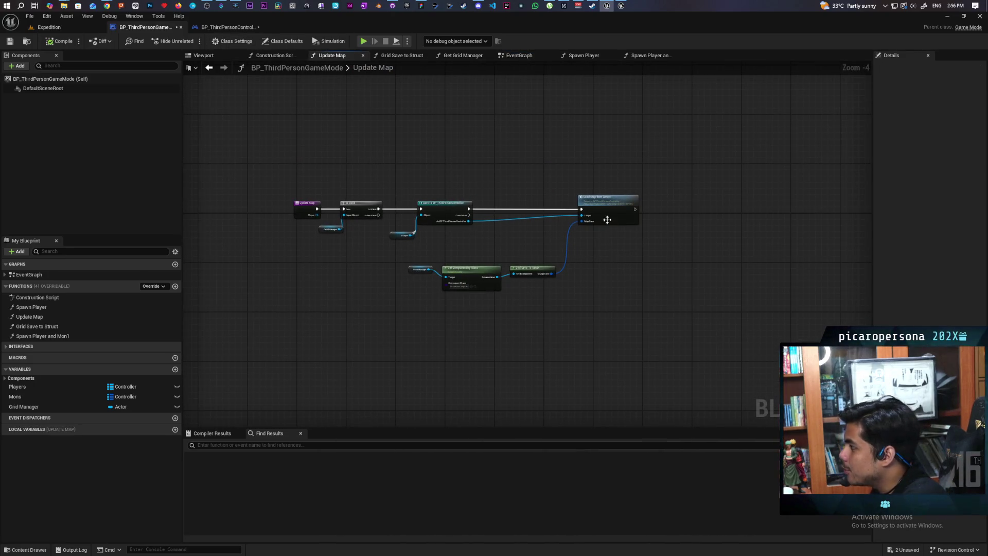
{"action": "double_click", "coordinate": [607, 220]}
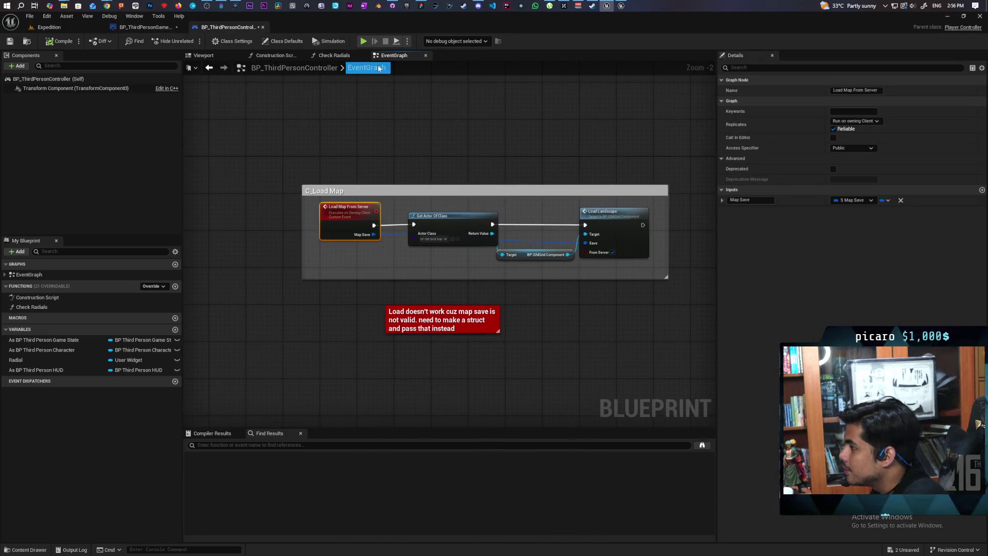
Browse the controller's Check Radials, Construction Script and EventGraph graphs
{"action": "left_click", "coordinate": [332, 55]}
{"action": "left_click", "coordinate": [275, 55]}
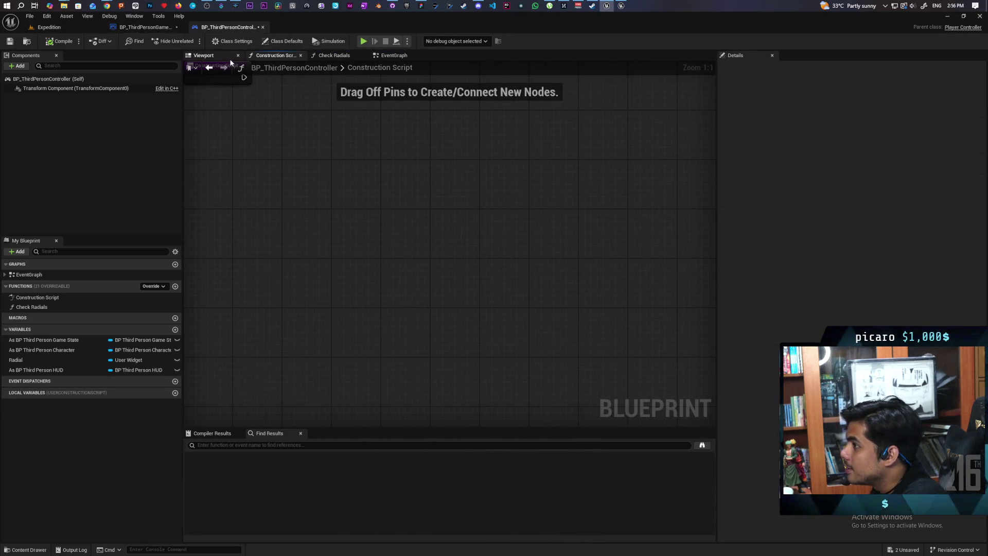
{"action": "left_click", "coordinate": [394, 56]}
{"action": "scroll", "coordinate": [525, 280], "scroll_direction": "down", "scroll_amount": 4}
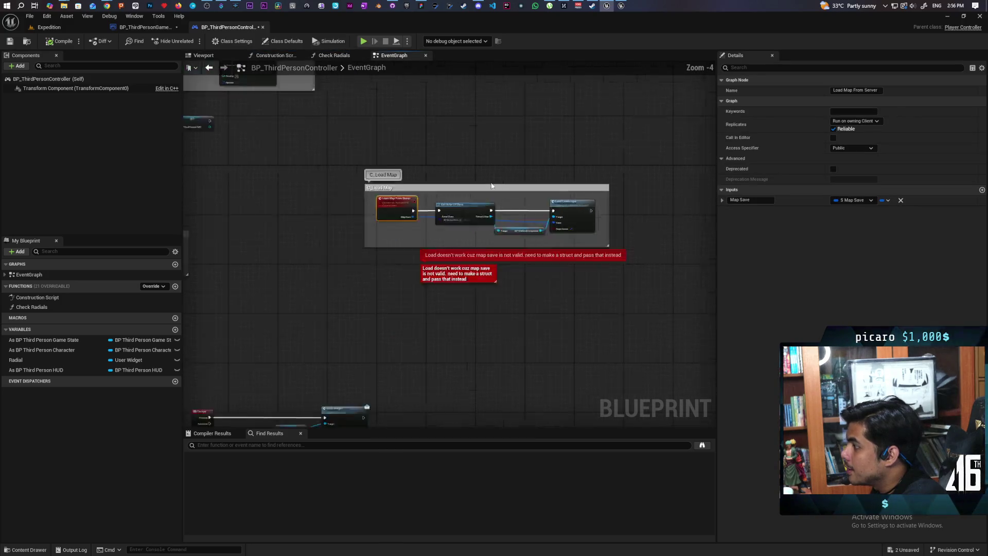
{"action": "scroll", "coordinate": [485, 248], "scroll_direction": "up", "scroll_amount": 3}
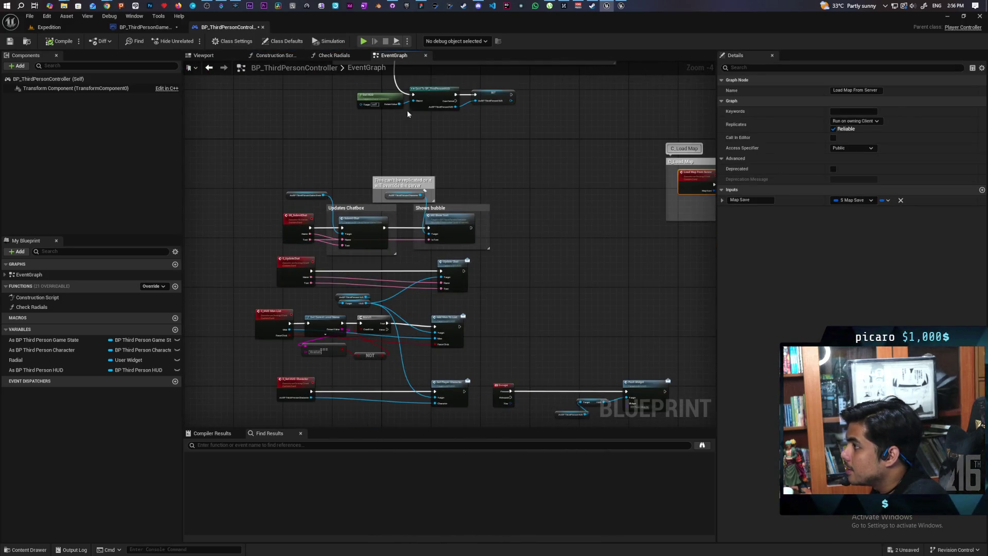
Back in the game mode, view Spawn Player, then the Spawn Player and Mon1 graph
{"action": "left_click", "coordinate": [145, 27]}
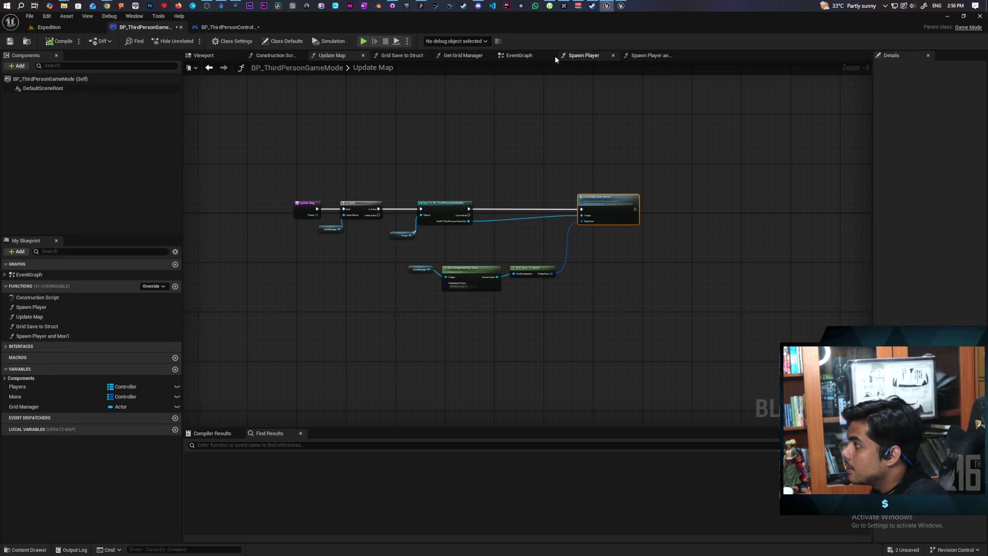
{"action": "left_click", "coordinate": [582, 55]}
{"action": "left_click", "coordinate": [650, 56]}
{"action": "scroll", "coordinate": [531, 176], "scroll_direction": "up", "scroll_amount": 1}
{"action": "scroll", "coordinate": [531, 176], "scroll_direction": "down", "scroll_amount": 4}
{"action": "scroll", "coordinate": [450, 338], "scroll_direction": "up", "scroll_amount": 2}
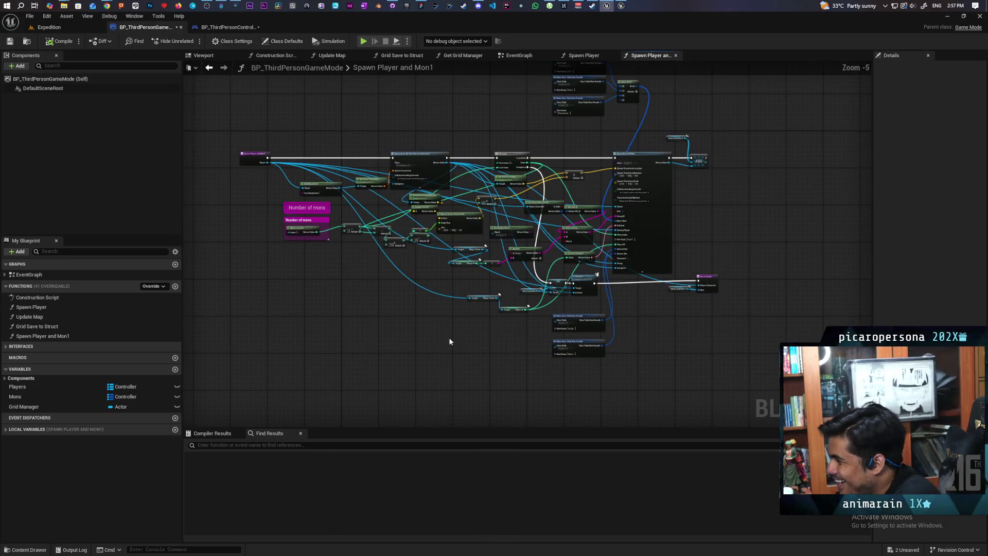
{"action": "left_click_drag", "start_coordinate": [458, 332], "coordinate": [440, 375]}
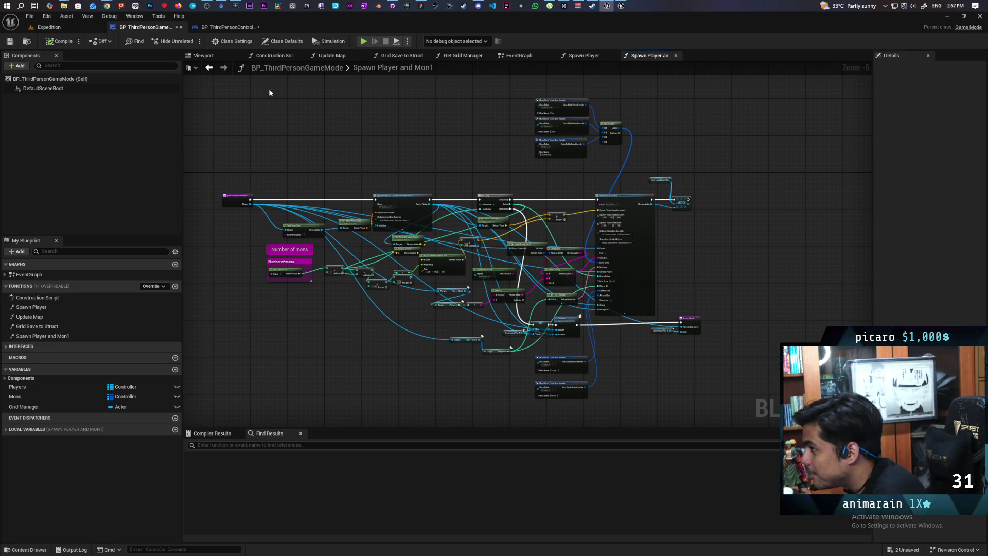
Bring up BP_ThirdPersonController's EventGraph with the Load Map From Server client event
{"action": "left_click", "coordinate": [214, 28]}
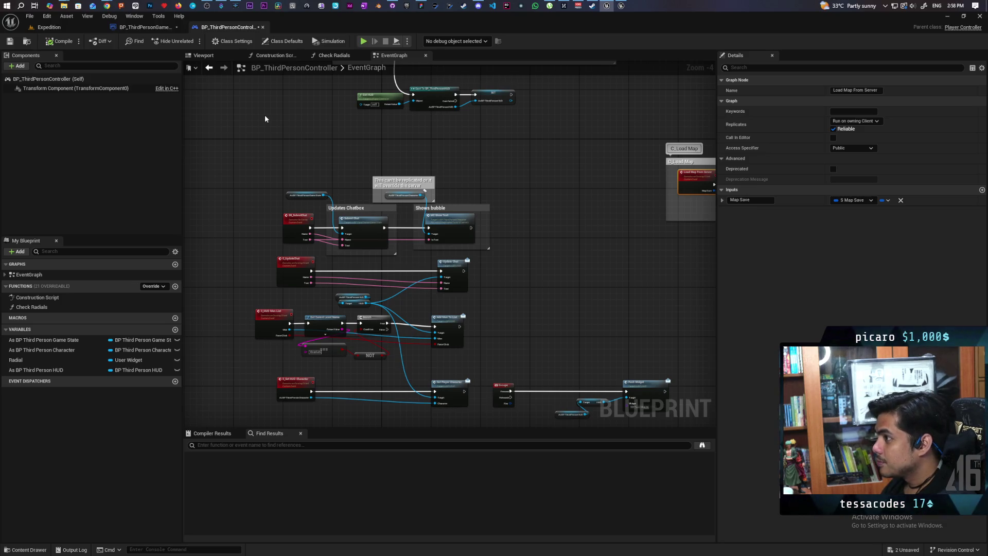
{"action": "left_click_drag", "start_coordinate": [296, 142], "coordinate": [271, 106]}
{"action": "scroll", "coordinate": [277, 116], "scroll_direction": "down", "scroll_amount": 3}
{"action": "scroll", "coordinate": [277, 115], "scroll_direction": "up", "scroll_amount": 3}
{"action": "scroll", "coordinate": [277, 116], "scroll_direction": "down", "scroll_amount": 2}
{"action": "scroll", "coordinate": [277, 115], "scroll_direction": "up", "scroll_amount": 1}
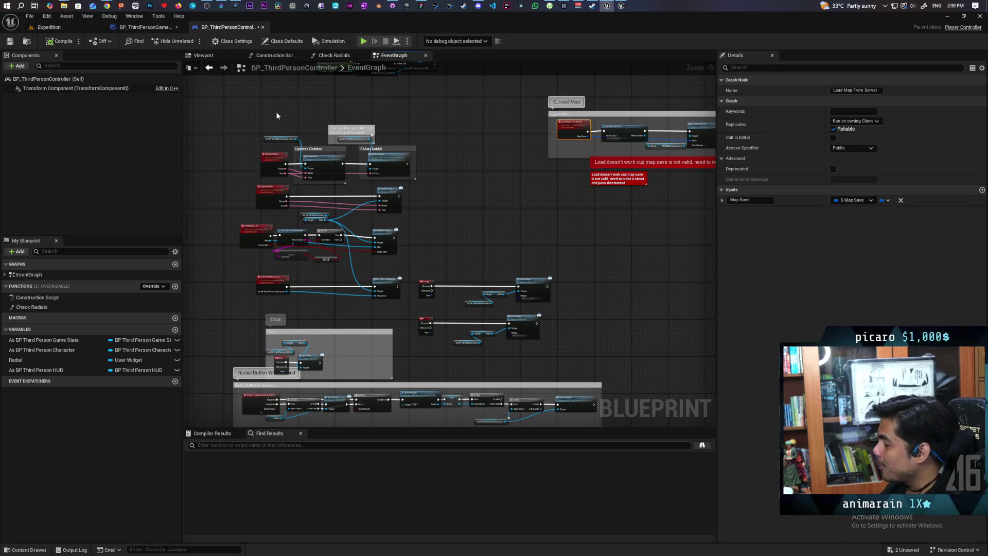
{"action": "scroll", "coordinate": [277, 116], "scroll_direction": "down", "scroll_amount": 1}
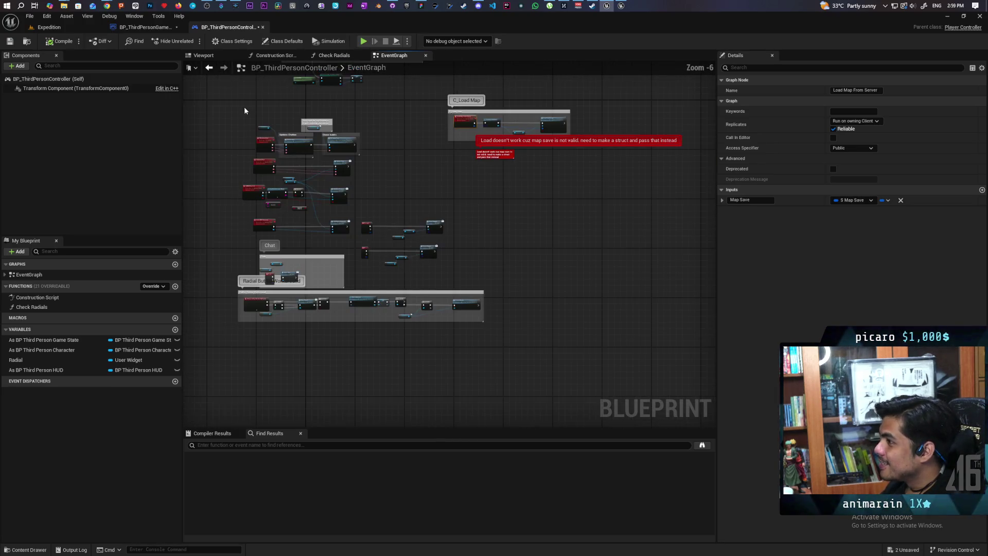
{"action": "scroll", "coordinate": [221, 120], "scroll_direction": "up", "scroll_amount": 2}
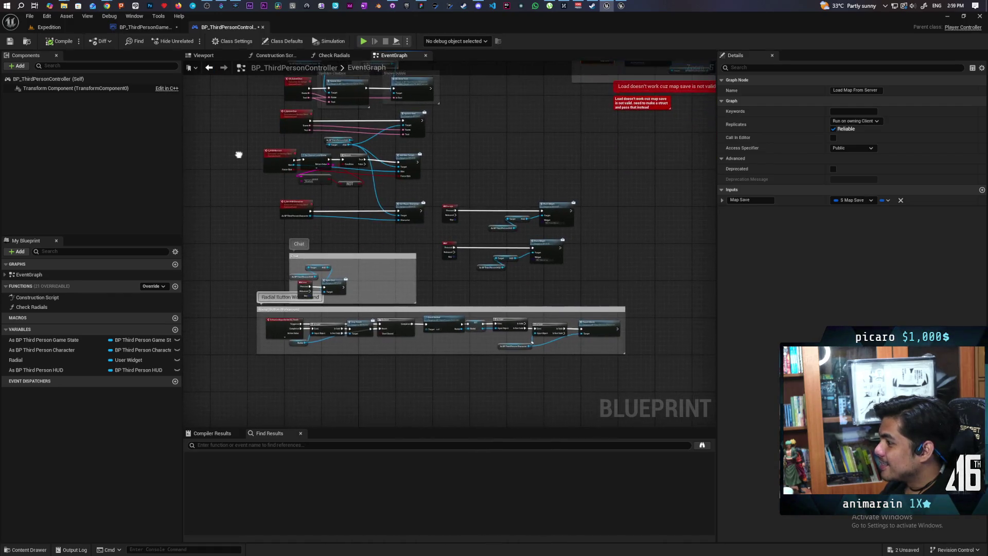
{"action": "left_click_drag", "start_coordinate": [238, 155], "coordinate": [228, 187]}
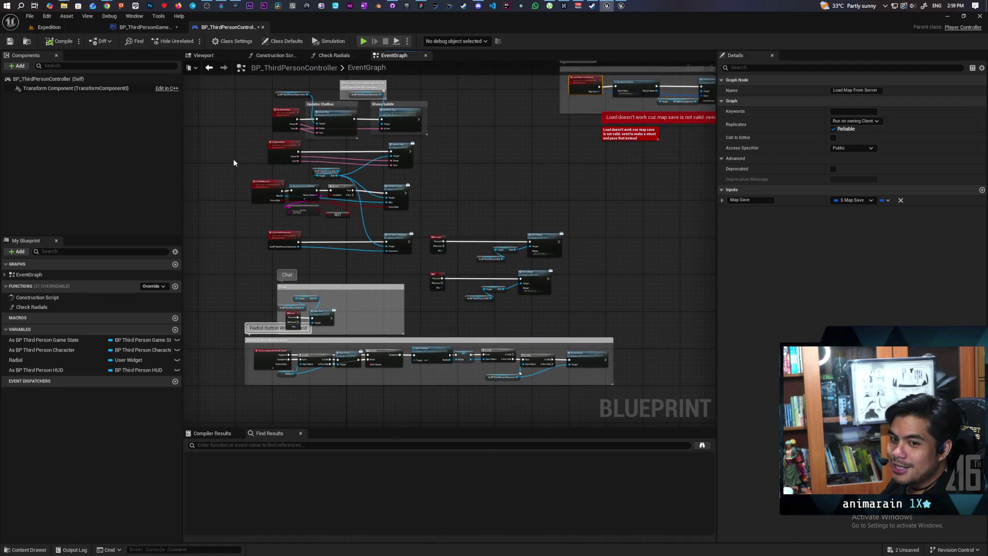
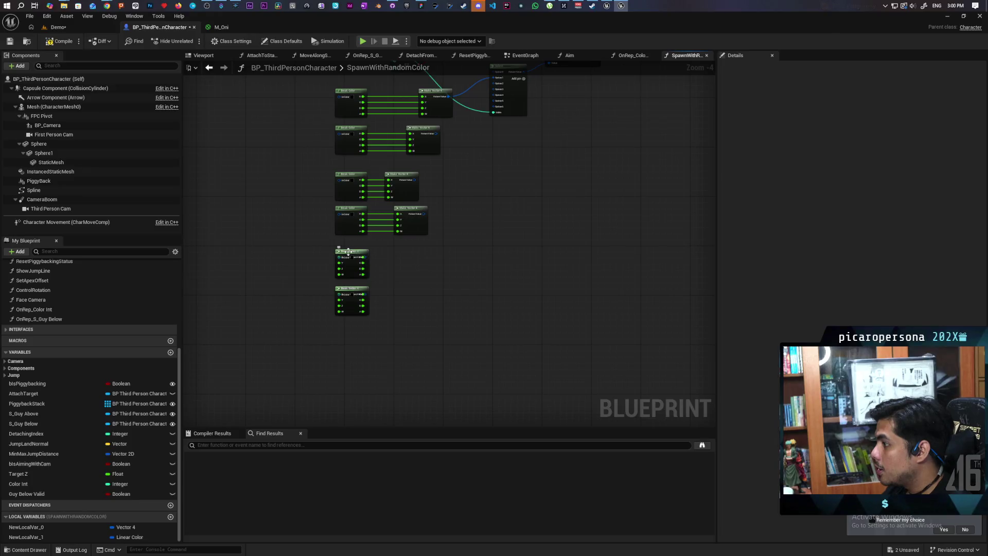
Separate the pasted Break Color and Make Vector 4 pairs and align them in neat columns
{"action": "mouse_move", "coordinate": [348, 252]}
{"action": "left_mouse_down"}
{"action": "mouse_move", "coordinate": [308, 255]}
{"action": "mouse_move", "coordinate": [430, 273]}
{"action": "left_mouse_up"}
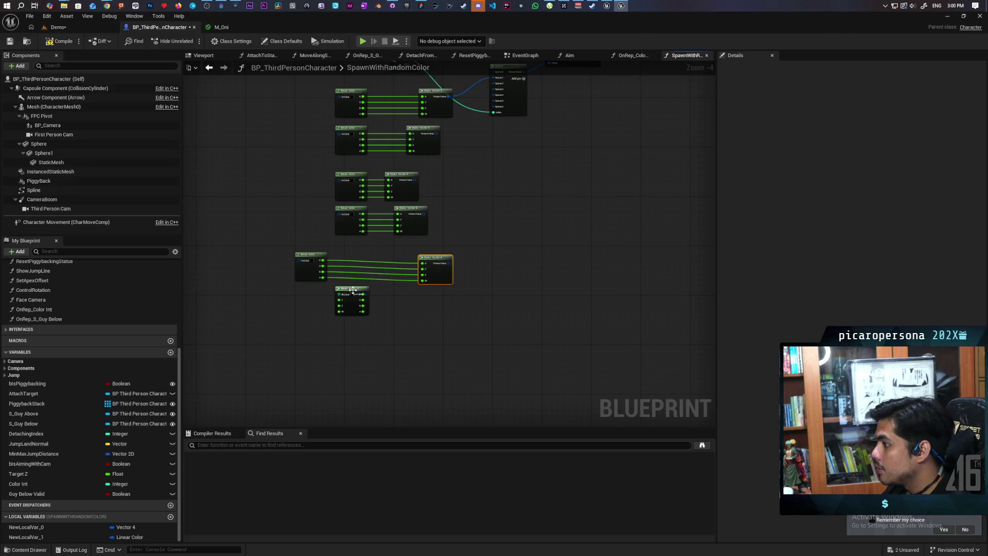
{"action": "mouse_move", "coordinate": [353, 291]}
{"action": "left_mouse_down"}
{"action": "mouse_move", "coordinate": [307, 300]}
{"action": "mouse_move", "coordinate": [446, 307]}
{"action": "left_mouse_up"}
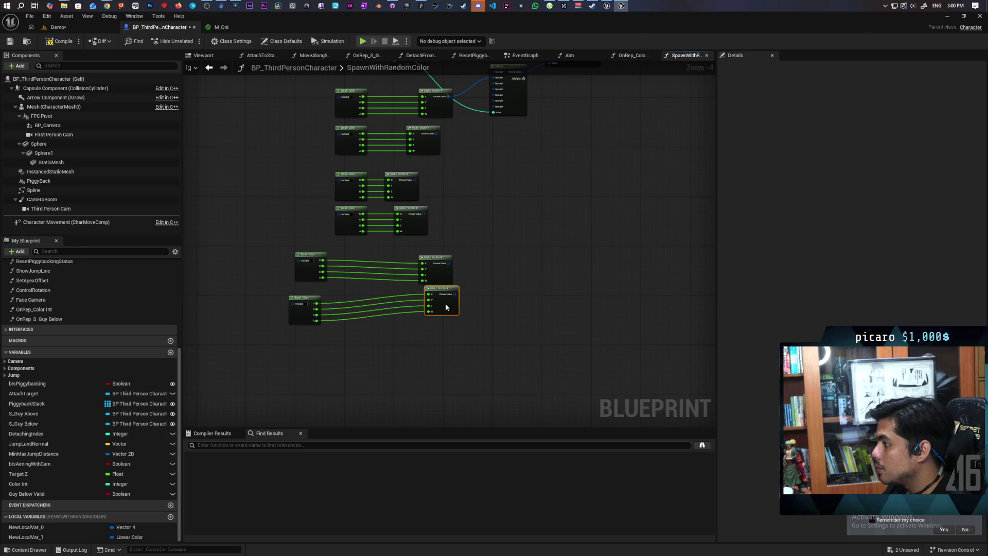
{"action": "left_click_drag", "start_coordinate": [304, 312], "coordinate": [350, 305]}
{"action": "left_click_drag", "start_coordinate": [304, 279], "coordinate": [344, 273]}
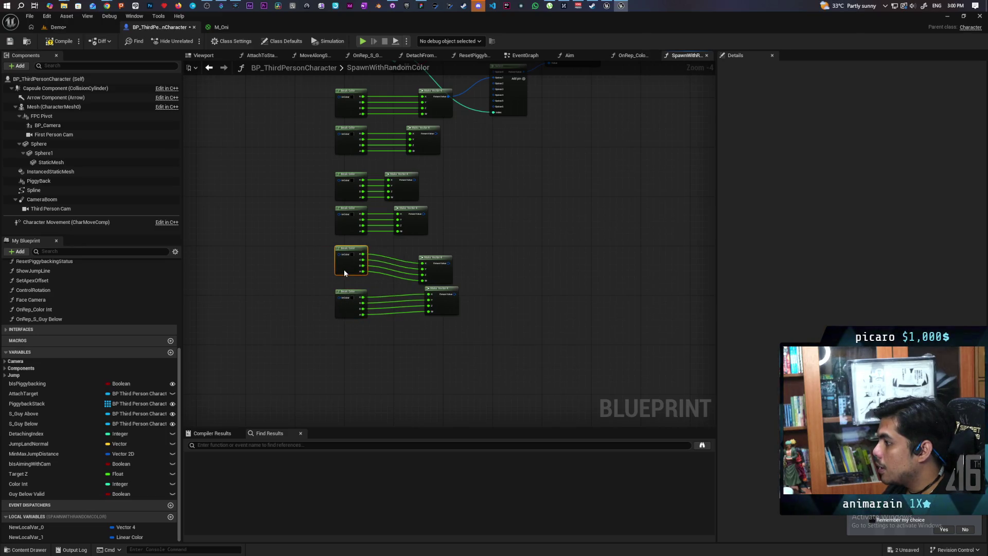
{"action": "left_click_drag", "start_coordinate": [319, 80], "coordinate": [363, 338]}
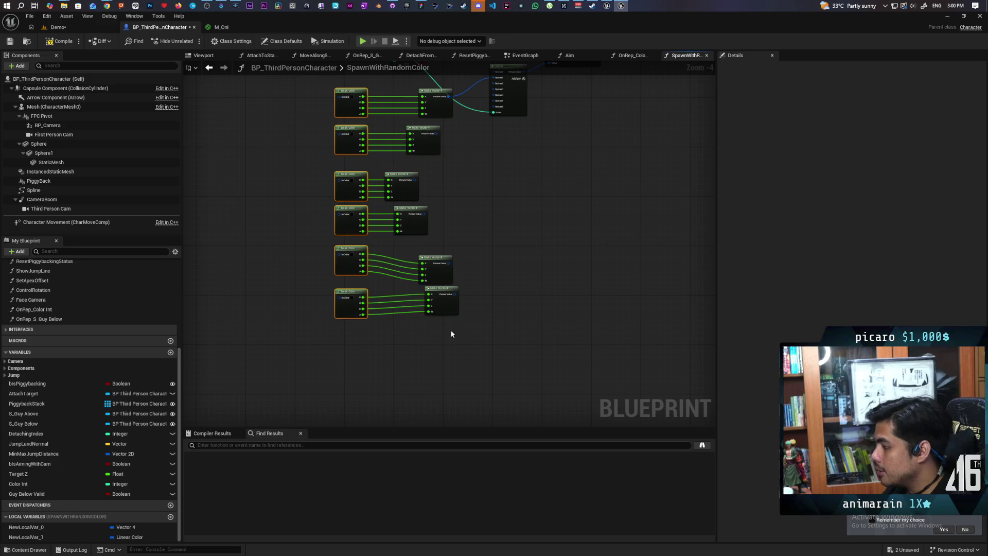
{"action": "left_click_drag", "start_coordinate": [363, 203], "coordinate": [402, 420]}
{"action": "key", "text": "shift+a"}
{"action": "left_click_drag", "start_coordinate": [407, 359], "coordinate": [292, 347]}
{"action": "key", "text": "q"}
{"action": "left_click_drag", "start_coordinate": [302, 415], "coordinate": [412, 392]}
{"action": "key", "text": "q"}
{"action": "mouse_move", "coordinate": [266, 170]}
{"action": "left_mouse_down"}
{"action": "mouse_move", "coordinate": [371, 366]}
{"action": "mouse_move", "coordinate": [378, 406]}
{"action": "mouse_move", "coordinate": [419, 394]}
{"action": "mouse_move", "coordinate": [395, 391]}
{"action": "left_mouse_up"}
Wire the second, third and fourth Make Vector 4 outputs into Select Options 2, 3 and 4
{"action": "scroll", "coordinate": [406, 257], "scroll_direction": "up", "scroll_amount": 3}
{"action": "mouse_move", "coordinate": [369, 250]}
{"action": "left_mouse_down"}
{"action": "mouse_move", "coordinate": [434, 162]}
{"action": "mouse_move", "coordinate": [441, 168]}
{"action": "left_mouse_up"}
{"action": "left_click_drag", "start_coordinate": [371, 333], "coordinate": [440, 179]}
{"action": "mouse_move", "coordinate": [387, 269]}
{"action": "left_mouse_down"}
{"action": "mouse_move", "coordinate": [487, 131]}
{"action": "mouse_move", "coordinate": [469, 202]}
{"action": "mouse_move", "coordinate": [458, 198]}
{"action": "mouse_move", "coordinate": [462, 180]}
{"action": "left_mouse_up"}
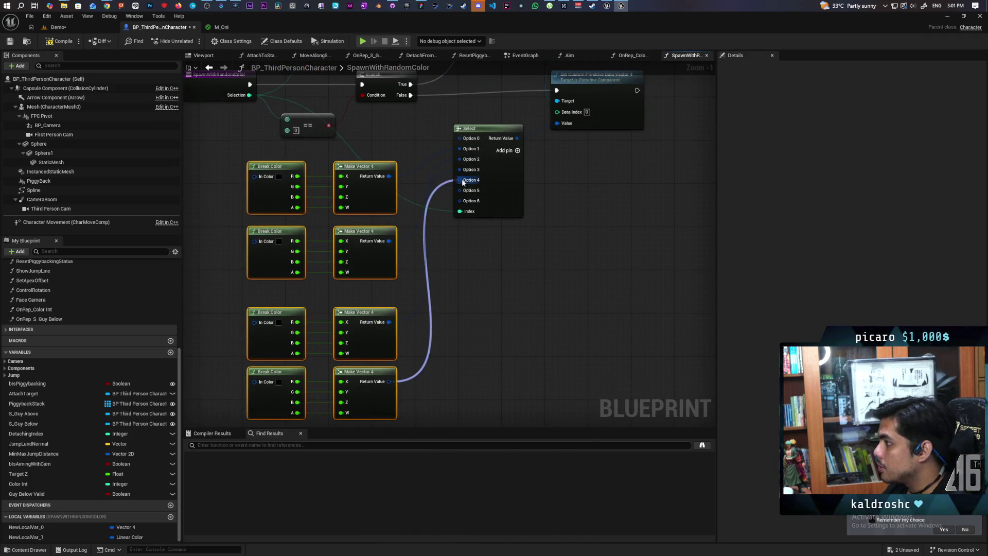
Wire the last two Make Vector 4 outputs to Select Options 5 and 6, save, and reposition Select
{"action": "mouse_move", "coordinate": [409, 291]}
{"action": "left_mouse_down"}
{"action": "mouse_move", "coordinate": [423, 294]}
{"action": "mouse_move", "coordinate": [452, 220]}
{"action": "mouse_move", "coordinate": [470, 294]}
{"action": "mouse_move", "coordinate": [476, 284]}
{"action": "left_mouse_up"}
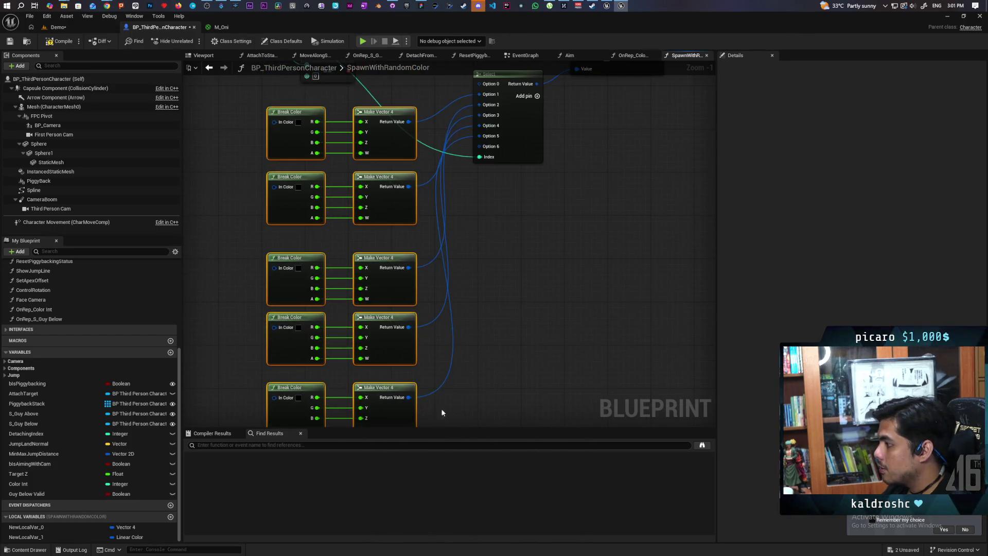
{"action": "mouse_move", "coordinate": [414, 397]}
{"action": "left_mouse_down"}
{"action": "mouse_move", "coordinate": [494, 144]}
{"action": "mouse_move", "coordinate": [486, 272]}
{"action": "left_mouse_up"}
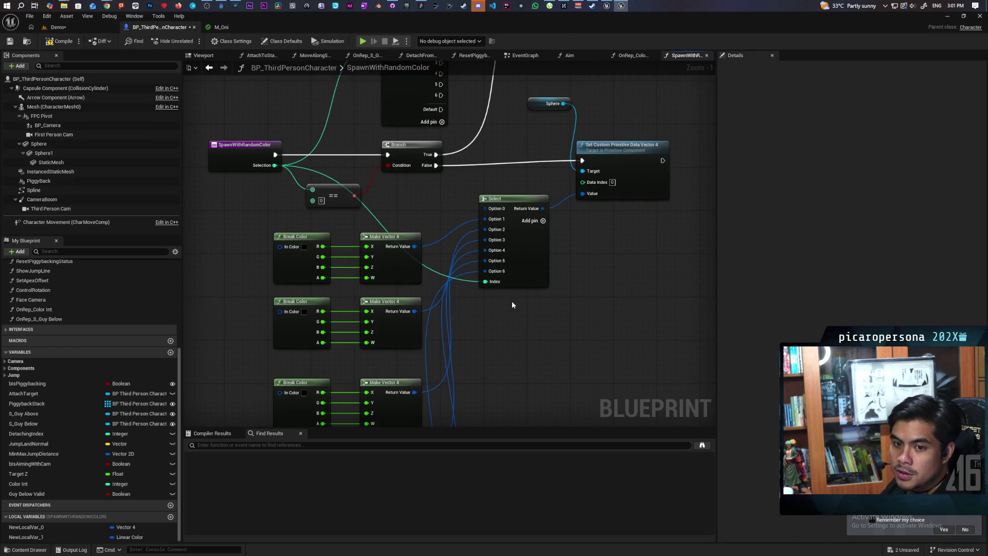
{"action": "scroll", "coordinate": [512, 300], "scroll_direction": "down", "scroll_amount": 3}
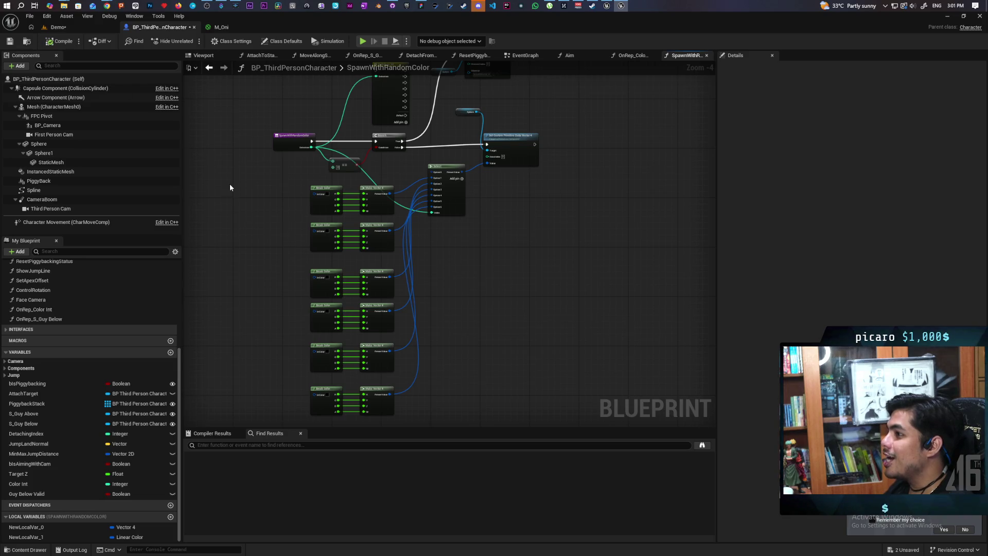
{"action": "key", "text": "ctrl+s"}
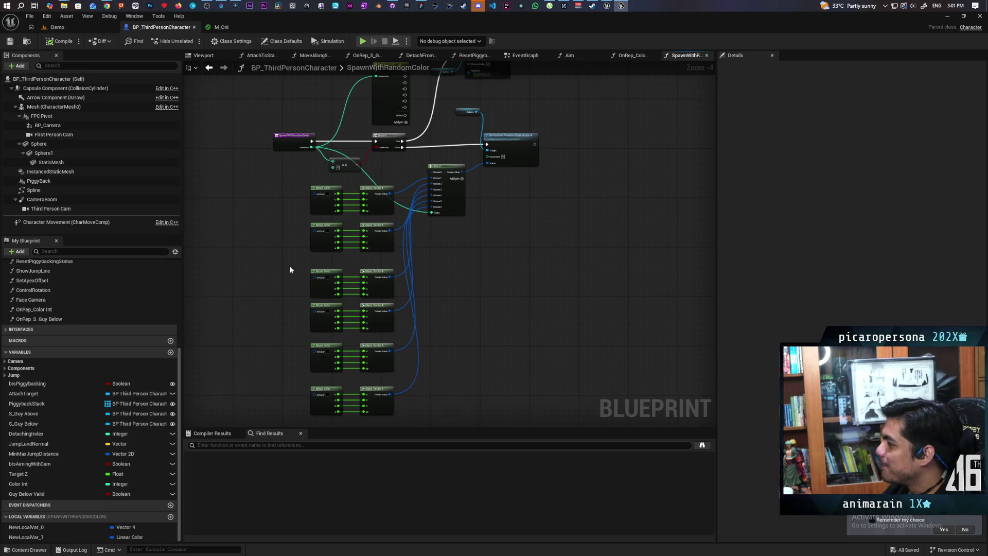
{"action": "left_click_drag", "start_coordinate": [463, 201], "coordinate": [484, 217]}
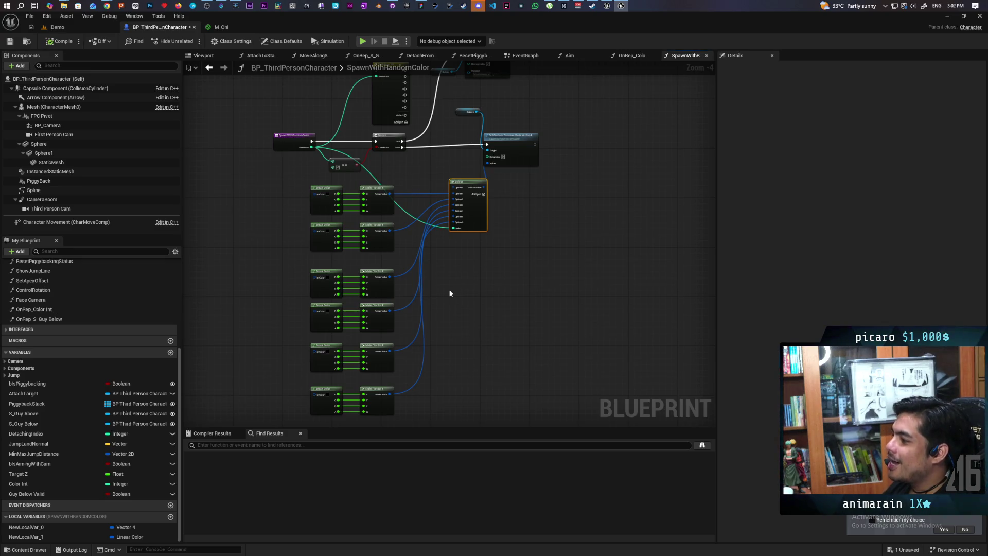
{"action": "mouse_move", "coordinate": [297, 243]}
{"action": "left_mouse_down"}
{"action": "mouse_move", "coordinate": [407, 363]}
{"action": "mouse_move", "coordinate": [397, 357]}
{"action": "left_mouse_up"}
Nudge the bottom Break Color–Make Vector 4 pair up into line with the others
{"action": "left_click", "coordinate": [446, 348]}
{"action": "mouse_move", "coordinate": [318, 400]}
{"action": "left_mouse_down"}
{"action": "mouse_move", "coordinate": [391, 359]}
{"action": "mouse_move", "coordinate": [375, 377]}
{"action": "left_mouse_up"}
{"action": "left_click", "coordinate": [448, 357]}
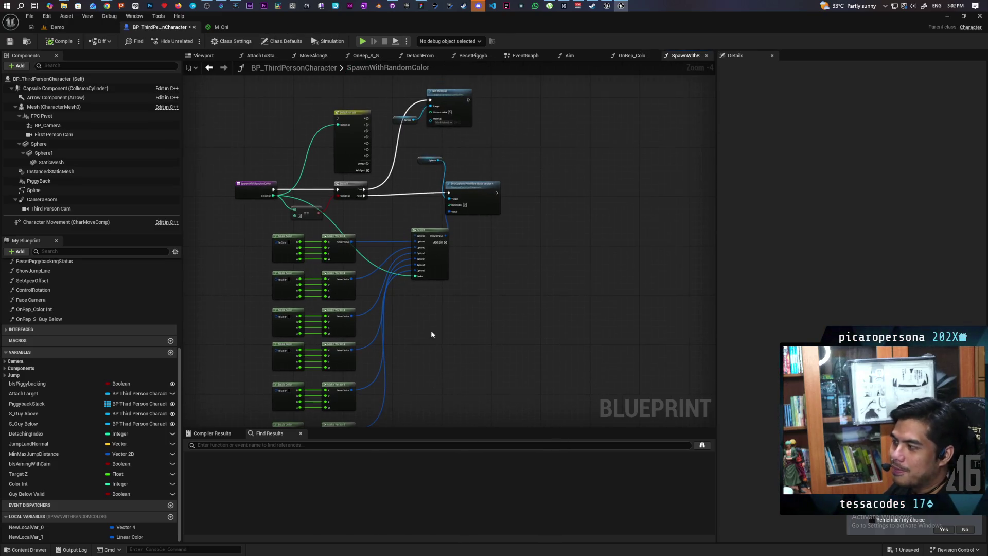
{"action": "scroll", "coordinate": [434, 314], "scroll_direction": "up", "scroll_amount": 3}
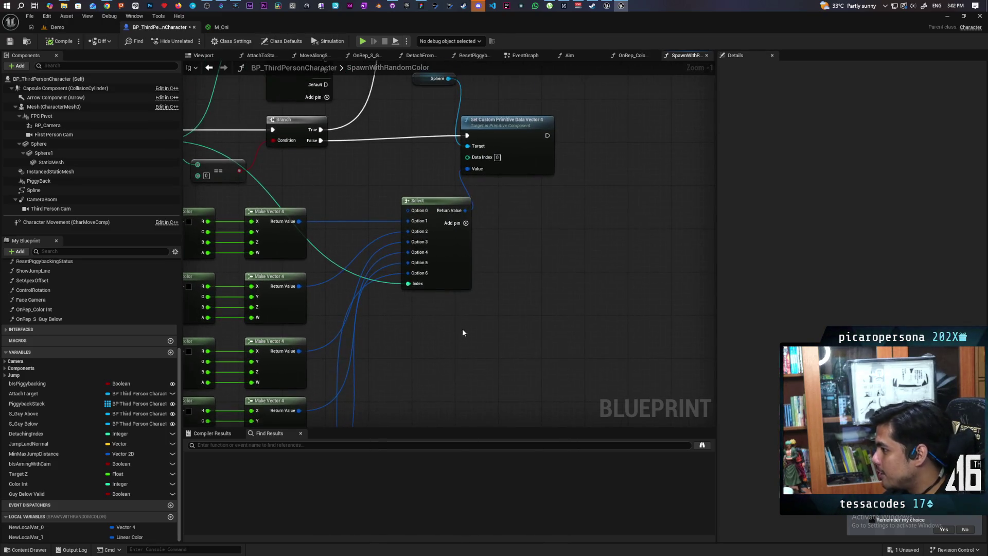
{"action": "scroll", "coordinate": [489, 356], "scroll_direction": "down", "scroll_amount": 2}
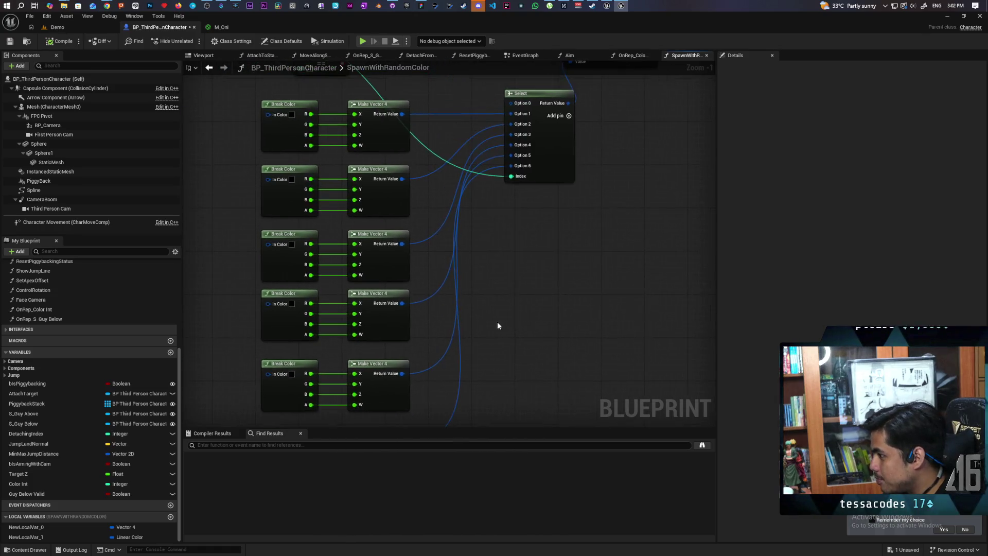
{"action": "scroll", "coordinate": [500, 327], "scroll_direction": "up", "scroll_amount": 2}
{"action": "left_click_drag", "start_coordinate": [520, 305], "coordinate": [519, 306]}
Set the second Break Color input to bright red and the third to light blue
{"action": "left_click", "coordinate": [334, 228]}
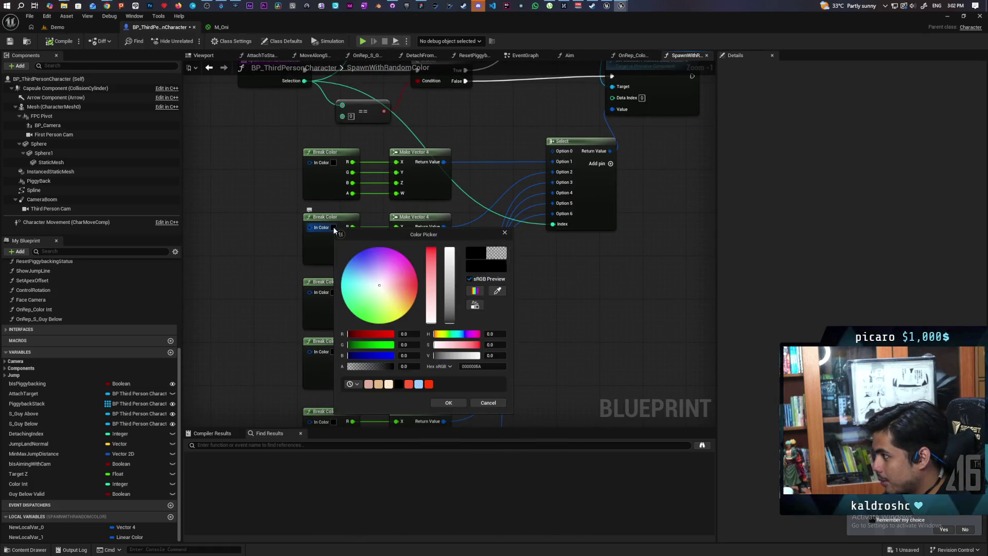
{"action": "mouse_move", "coordinate": [407, 314]}
{"action": "left_mouse_down"}
{"action": "mouse_move", "coordinate": [396, 289]}
{"action": "mouse_move", "coordinate": [418, 287]}
{"action": "left_mouse_up"}
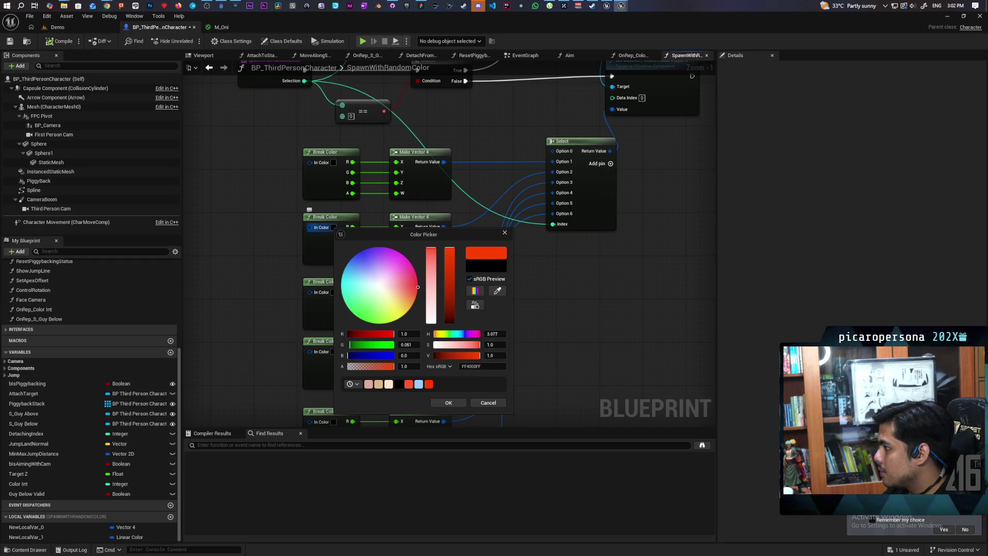
{"action": "left_click", "coordinate": [449, 403]}
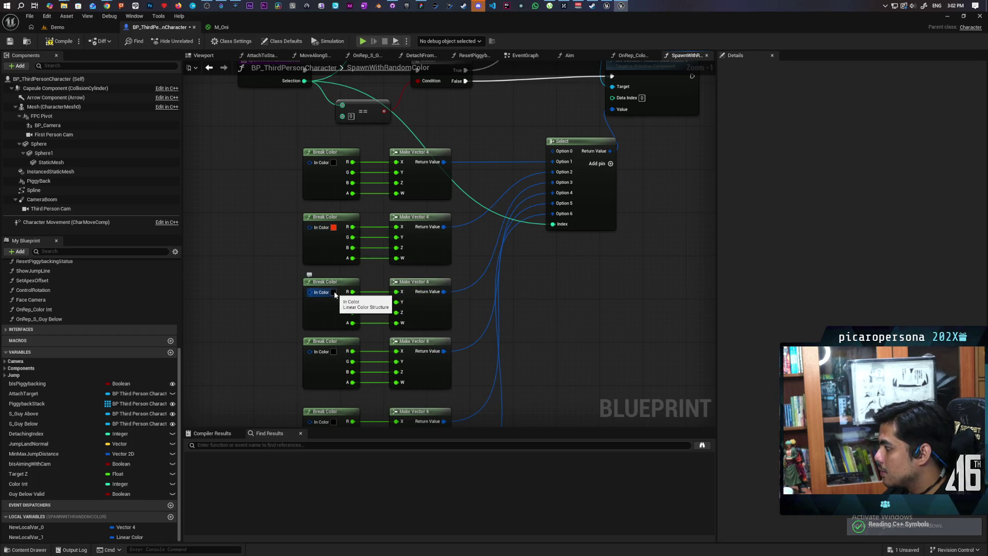
{"action": "left_click", "coordinate": [334, 293]}
{"action": "left_click_drag", "start_coordinate": [402, 346], "coordinate": [351, 328]}
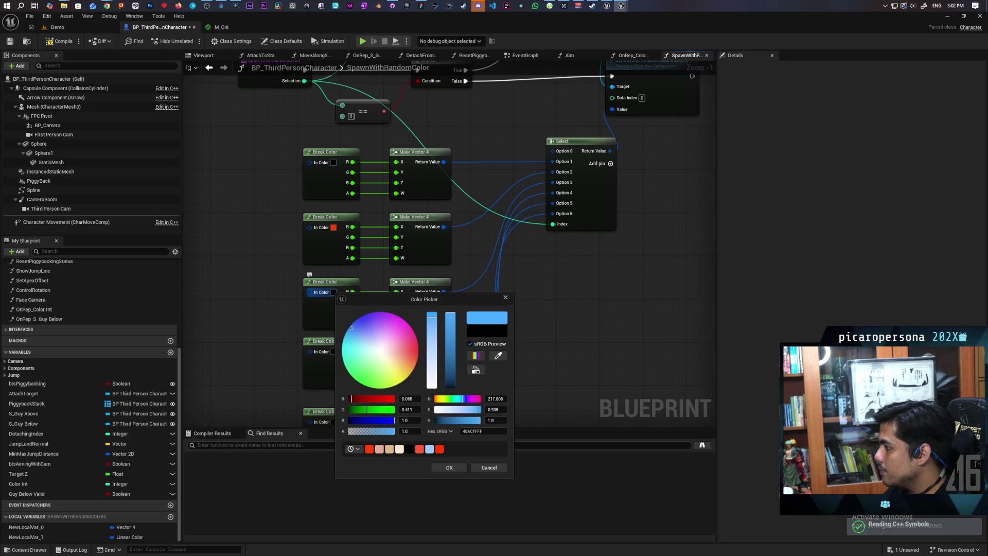
{"action": "left_click", "coordinate": [442, 467]}
Colour the fourth, fifth and last Break Color inputs light green, magenta and yellow
{"action": "left_click_drag", "start_coordinate": [493, 430], "coordinate": [520, 325]}
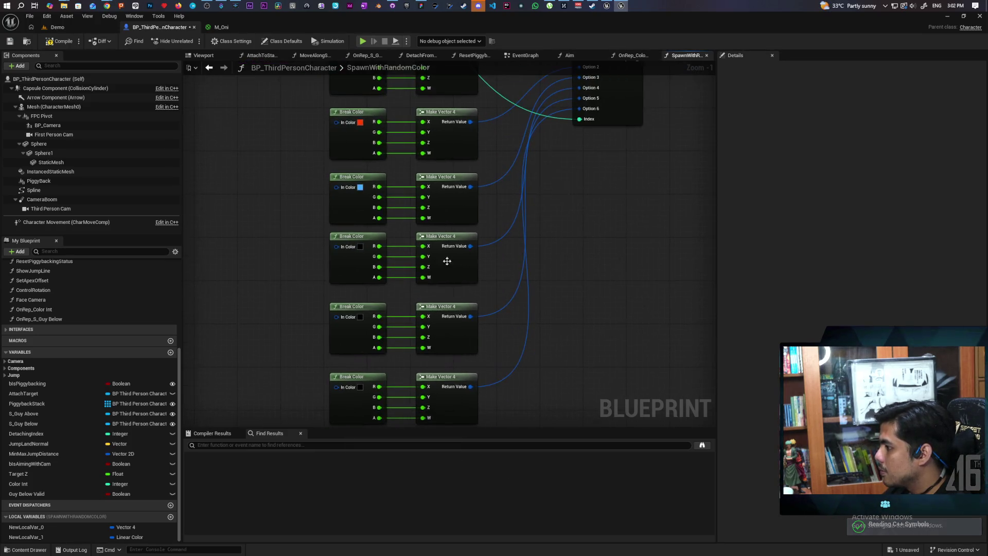
{"action": "left_click", "coordinate": [360, 247]}
{"action": "left_click", "coordinate": [390, 335]}
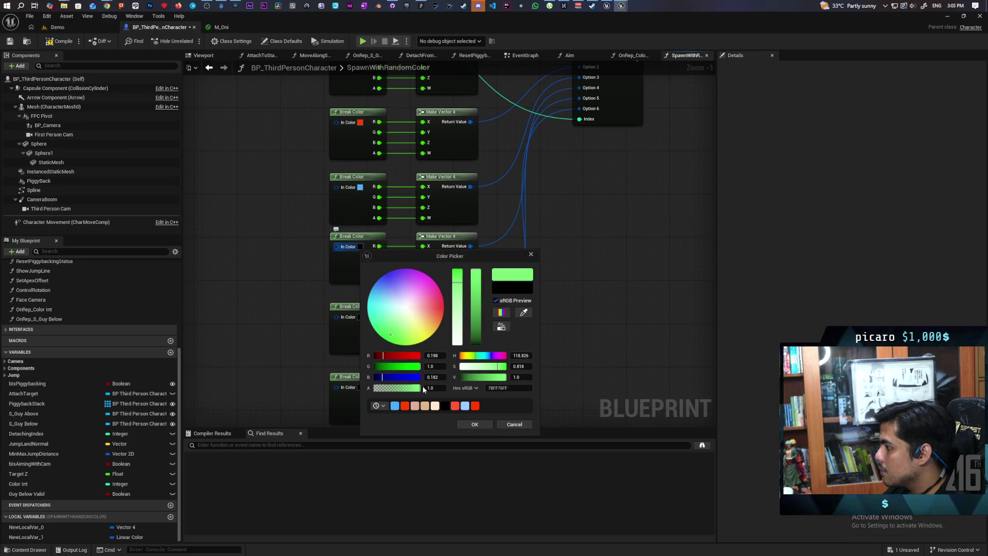
{"action": "left_click", "coordinate": [473, 424]}
{"action": "left_click_drag", "start_coordinate": [569, 280], "coordinate": [571, 180]}
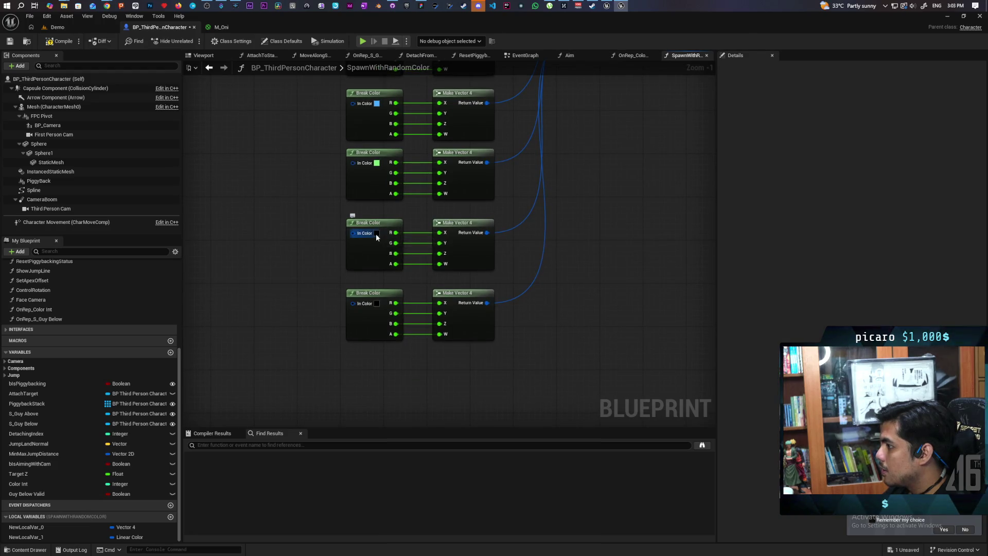
{"action": "left_click", "coordinate": [377, 234]}
{"action": "mouse_move", "coordinate": [431, 305]}
{"action": "left_mouse_down"}
{"action": "mouse_move", "coordinate": [433, 329]}
{"action": "mouse_move", "coordinate": [425, 301]}
{"action": "mouse_move", "coordinate": [438, 260]}
{"action": "left_mouse_up"}
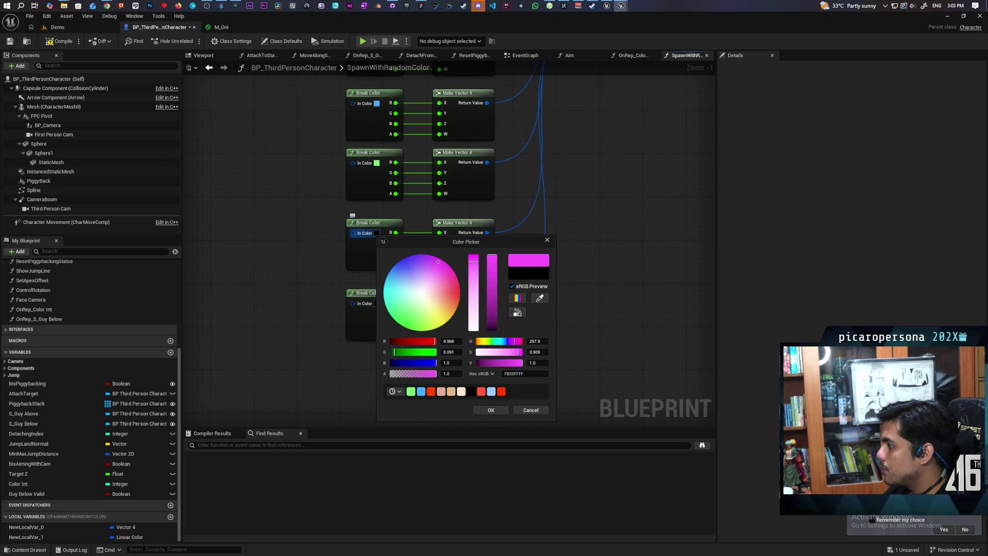
{"action": "left_click", "coordinate": [491, 409]}
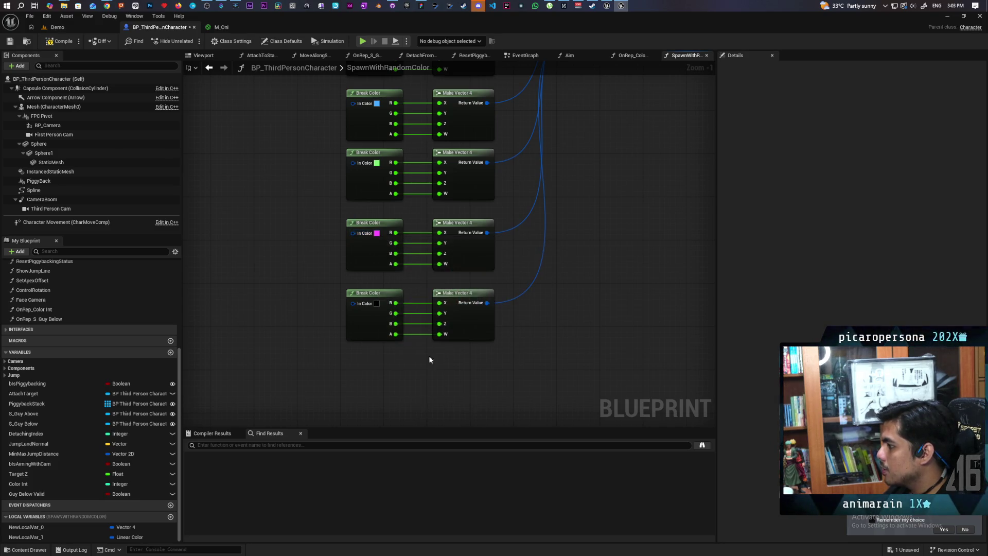
{"action": "left_click", "coordinate": [376, 304]}
{"action": "left_click_drag", "start_coordinate": [433, 374], "coordinate": [438, 395]}
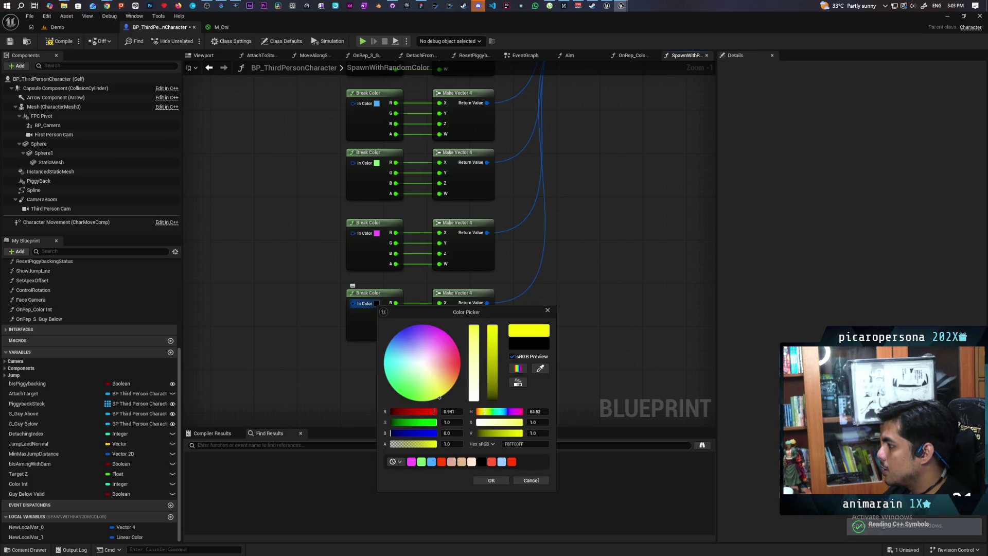
{"action": "left_click", "coordinate": [489, 479]}
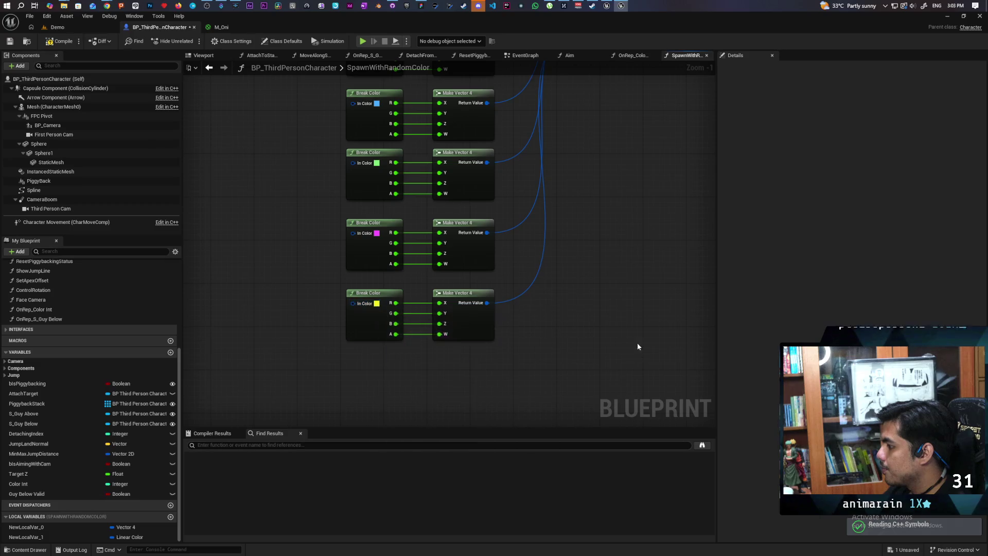
Compile and save the Blueprint, then return to the Demo level and select the character
{"action": "left_click", "coordinate": [60, 42]}
{"action": "scroll", "coordinate": [302, 182], "scroll_direction": "down", "scroll_amount": 4}
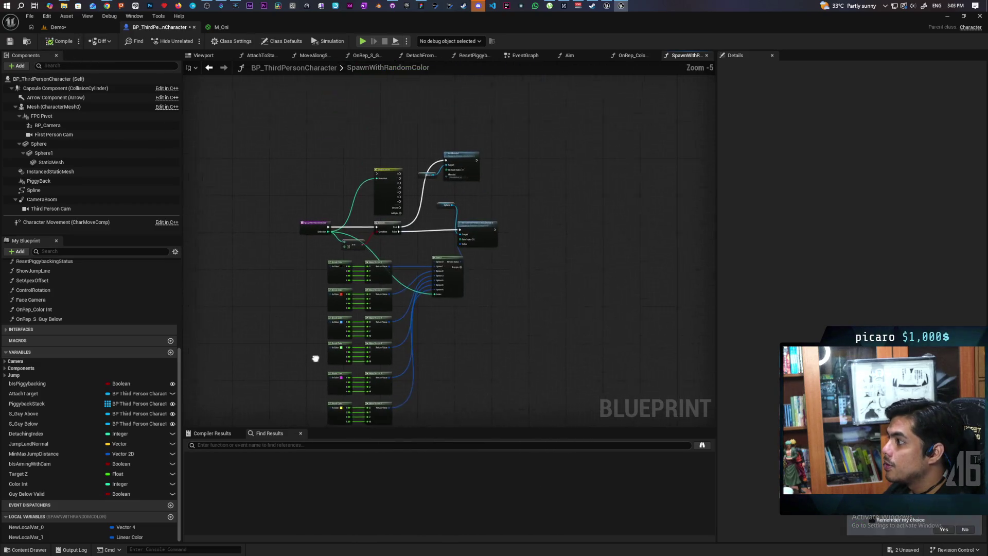
{"action": "left_click", "coordinate": [57, 27]}
{"action": "mouse_move", "coordinate": [365, 45]}
{"action": "left_mouse_down"}
{"action": "mouse_move", "coordinate": [496, 101]}
{"action": "mouse_move", "coordinate": [676, 37]}
{"action": "left_mouse_up"}
{"action": "left_click", "coordinate": [555, 267]}
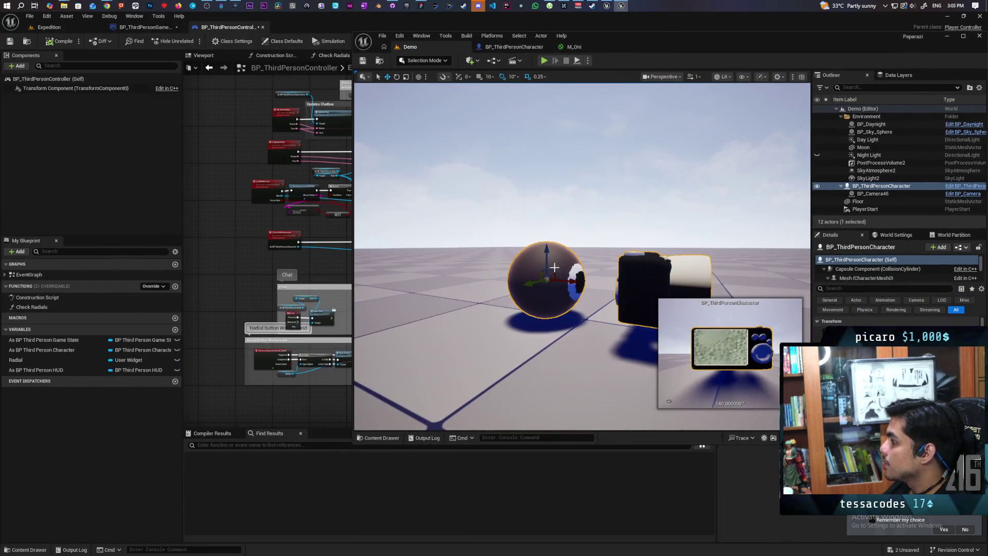
Delete the placed character, run two play tests of the coloured spheres, then reopen BP_ThirdPersonCharacter's graph
{"action": "key", "text": "Delete"}
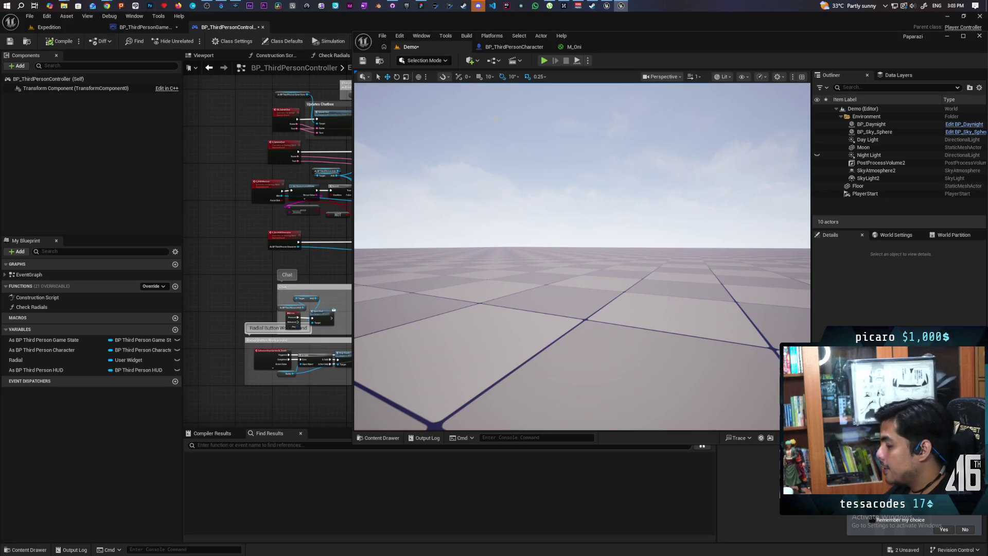
{"action": "key", "text": "alt+p"}
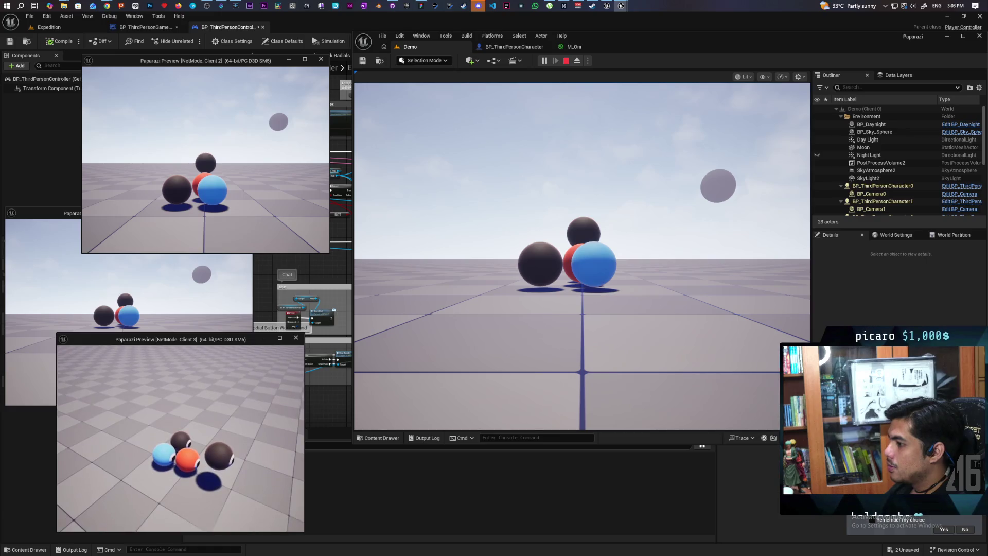
{"action": "key", "text": "Escape"}
{"action": "left_click", "coordinate": [544, 60]}
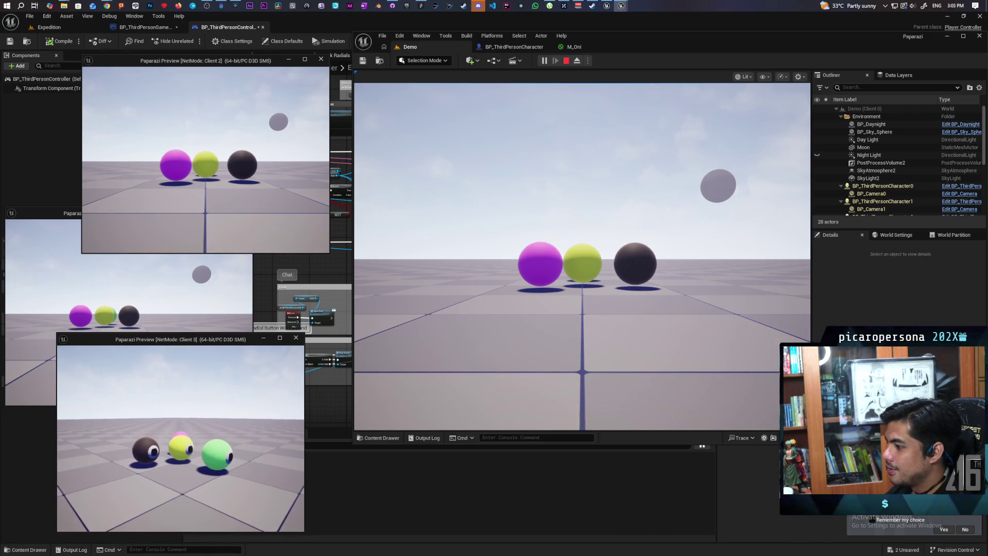
{"action": "key", "text": "Escape"}
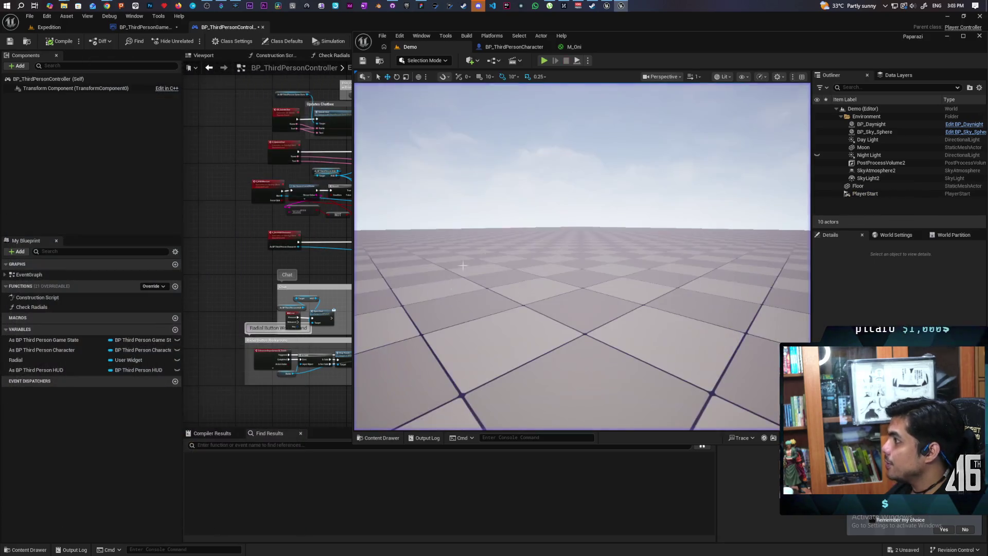
{"action": "left_click", "coordinate": [515, 47]}
{"action": "scroll", "coordinate": [539, 266], "scroll_direction": "down", "scroll_amount": 5}
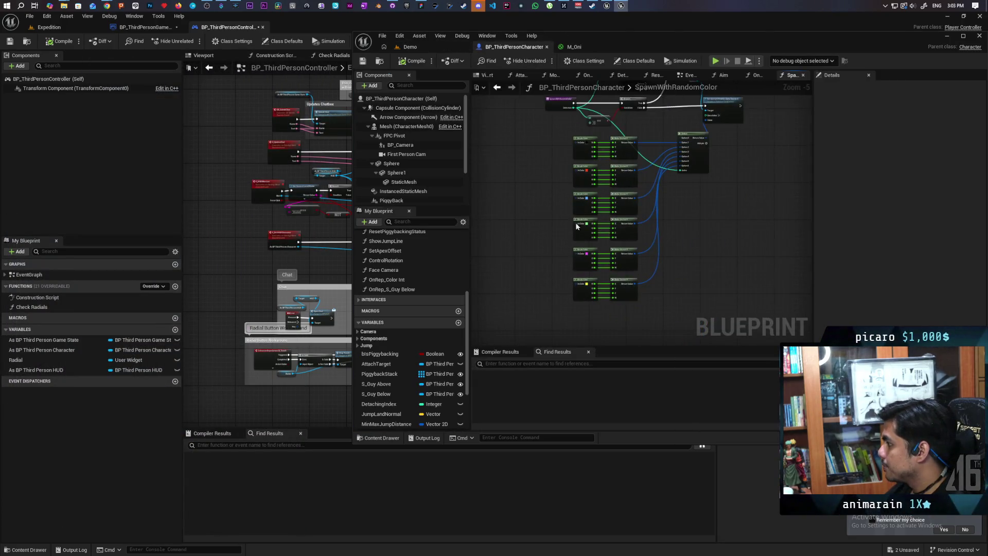
Darken the green colour and turn the yellow into a dark orange
{"action": "scroll", "coordinate": [577, 188], "scroll_direction": "up", "scroll_amount": 1}
{"action": "left_click", "coordinate": [577, 188]}
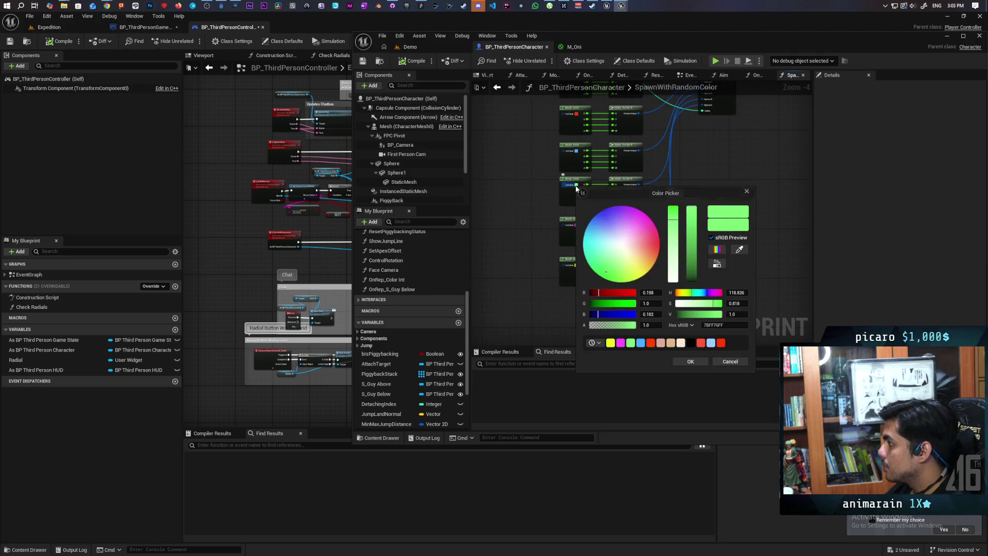
{"action": "left_click_drag", "start_coordinate": [696, 242], "coordinate": [697, 247]}
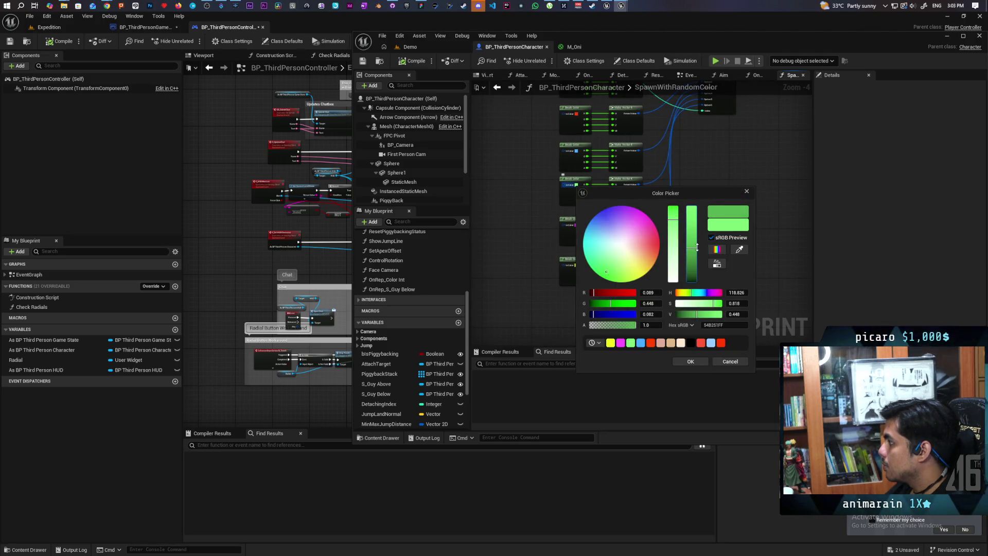
{"action": "left_click", "coordinate": [690, 361]}
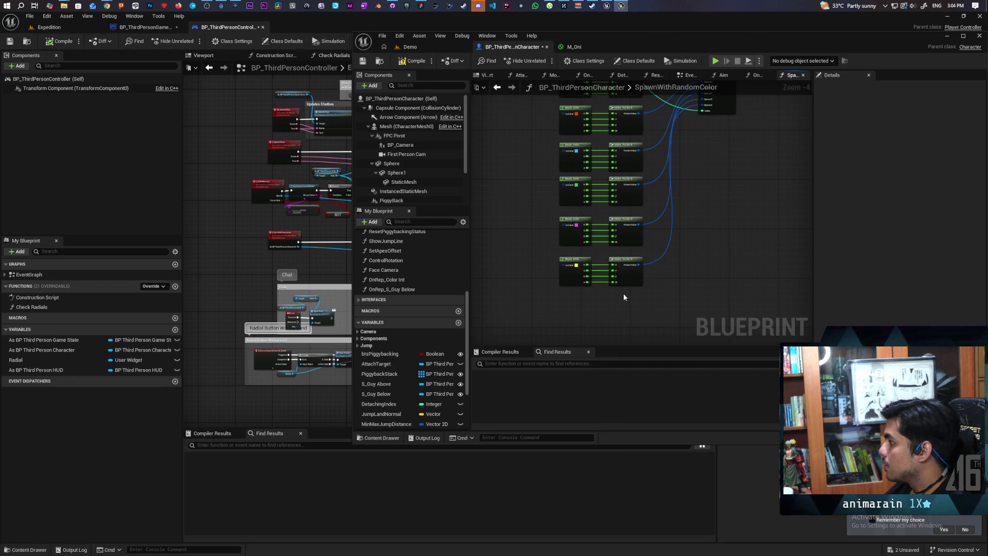
{"action": "left_click", "coordinate": [577, 265]}
{"action": "left_click_drag", "start_coordinate": [694, 309], "coordinate": [698, 332]}
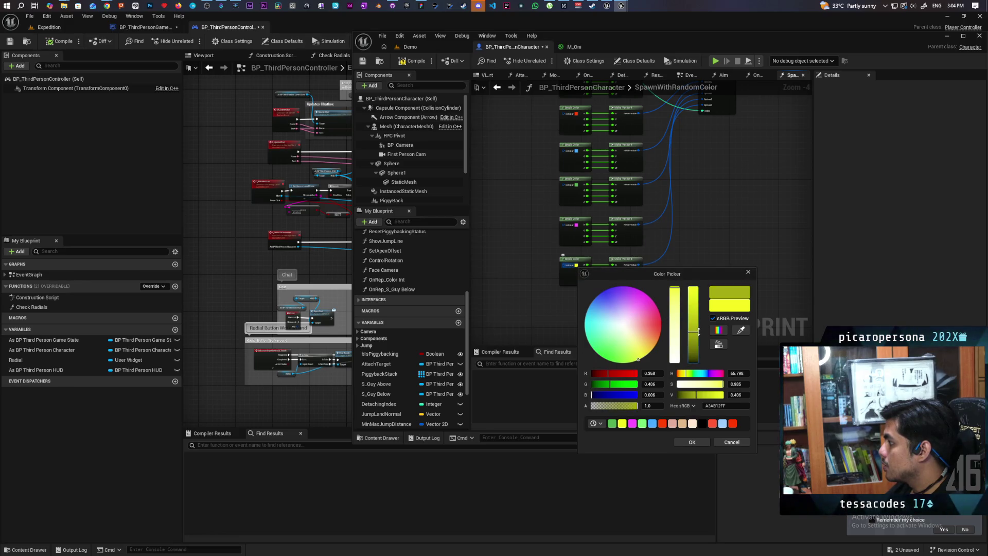
{"action": "left_click_drag", "start_coordinate": [649, 353], "coordinate": [656, 345]}
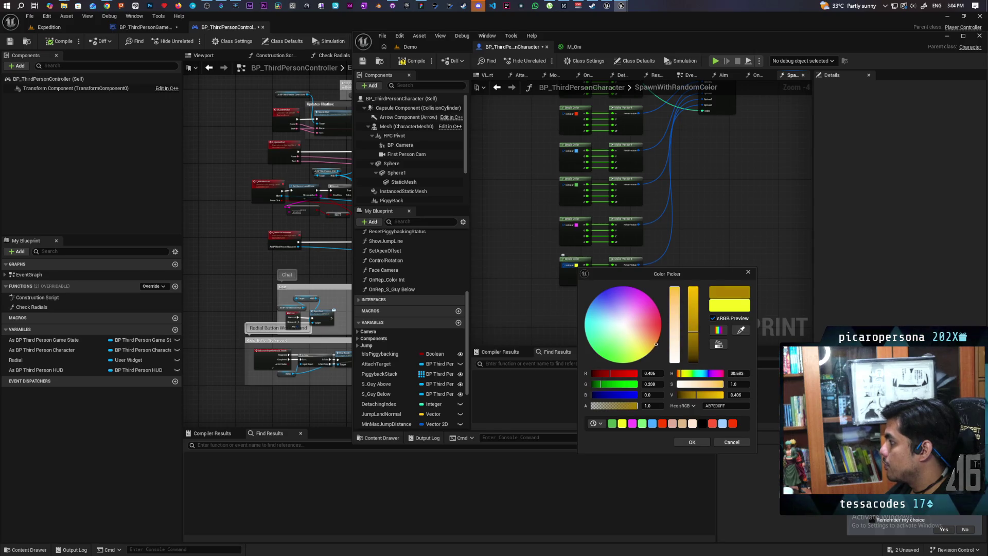
{"action": "left_click", "coordinate": [692, 442]}
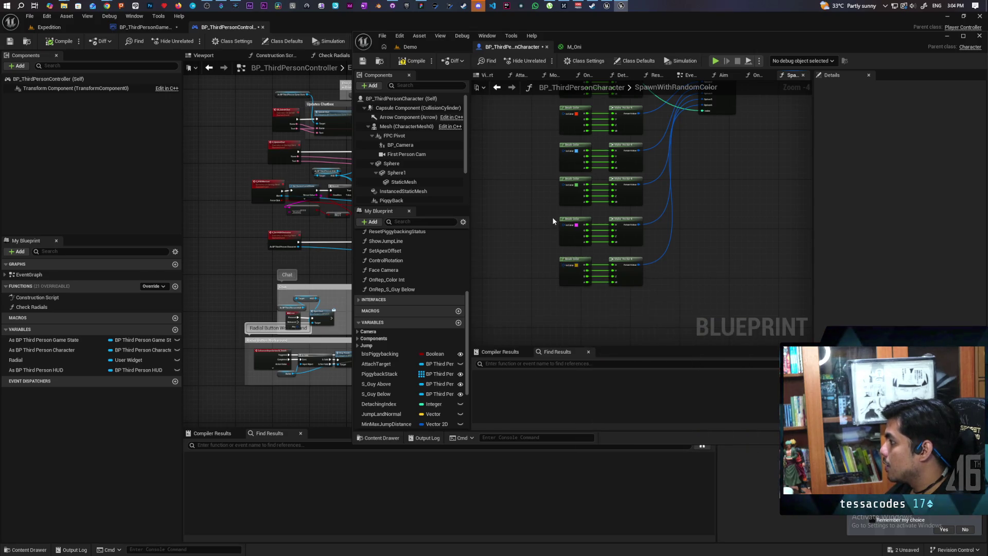
Darken the magenta to dark purple, then start a multiplayer test from the Demo level
{"action": "scroll", "coordinate": [553, 222], "scroll_direction": "up", "scroll_amount": 2}
{"action": "left_click", "coordinate": [587, 228]}
{"action": "left_click", "coordinate": [704, 296]}
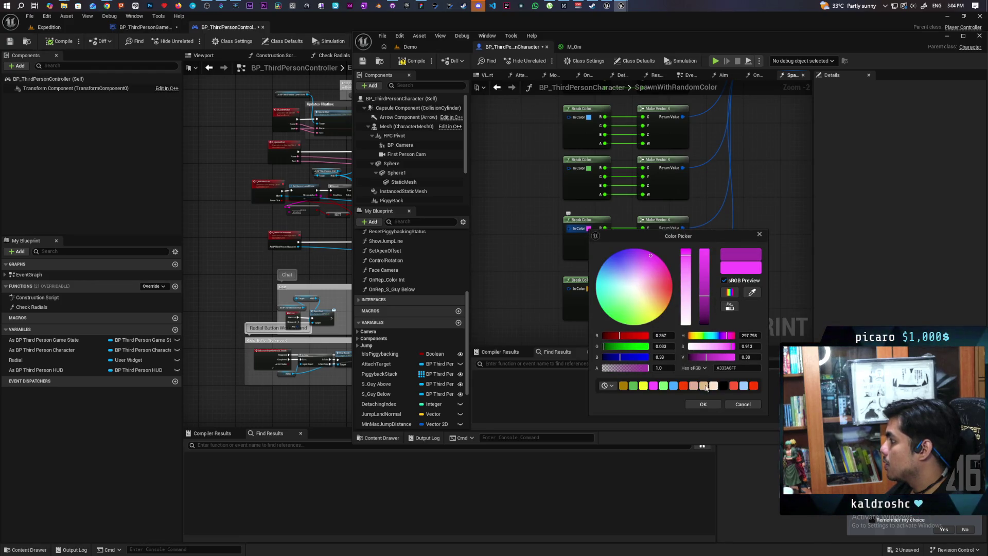
{"action": "left_click", "coordinate": [703, 404]}
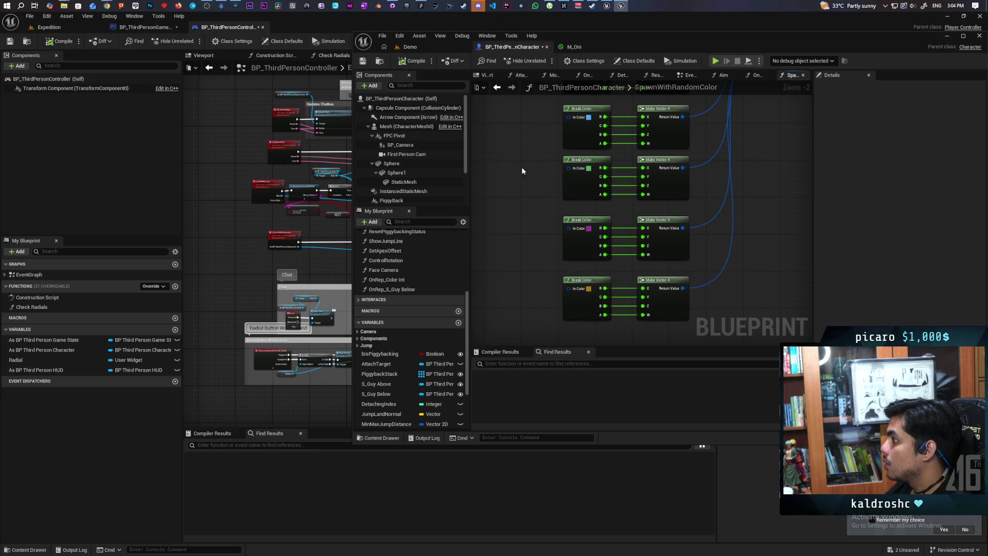
{"action": "left_click_drag", "start_coordinate": [523, 171], "coordinate": [496, 249]}
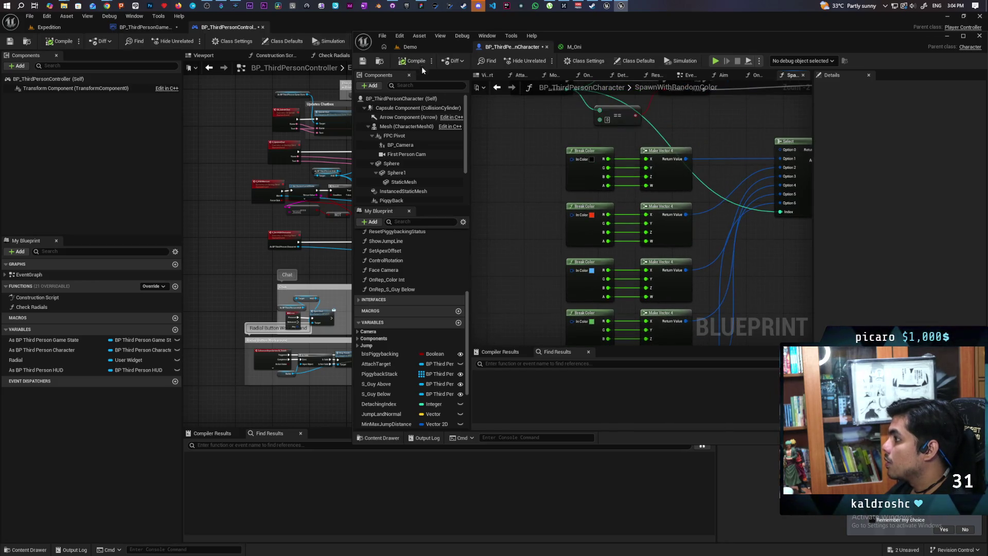
{"action": "left_click", "coordinate": [429, 47]}
{"action": "left_click", "coordinate": [545, 60]}
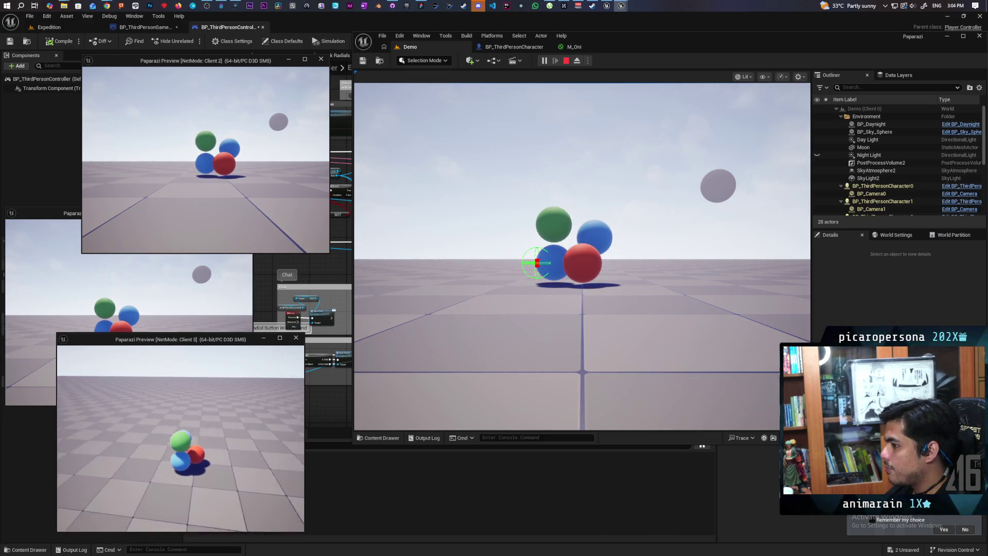
{"action": "key", "text": "alt+Tab"}
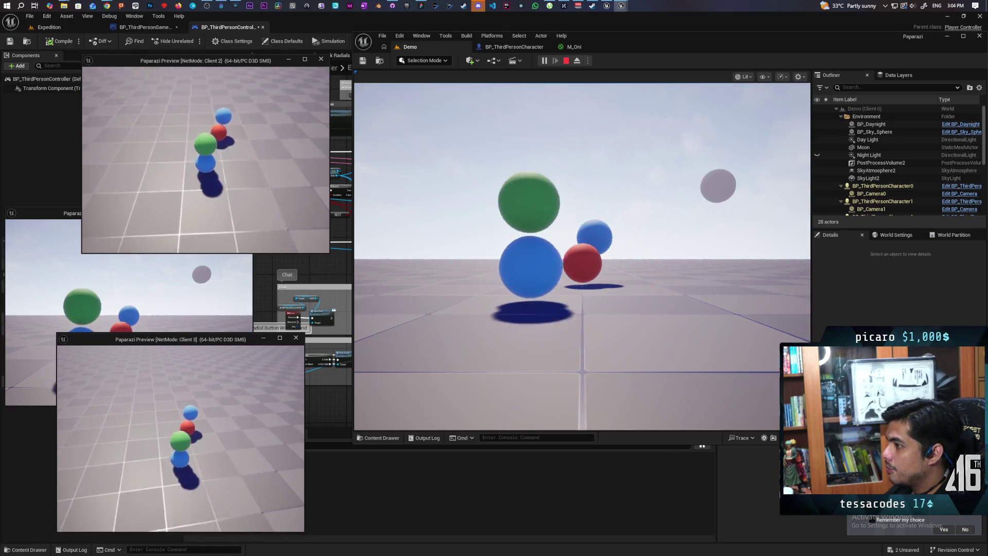
{"action": "key", "text": "alt+Tab"}
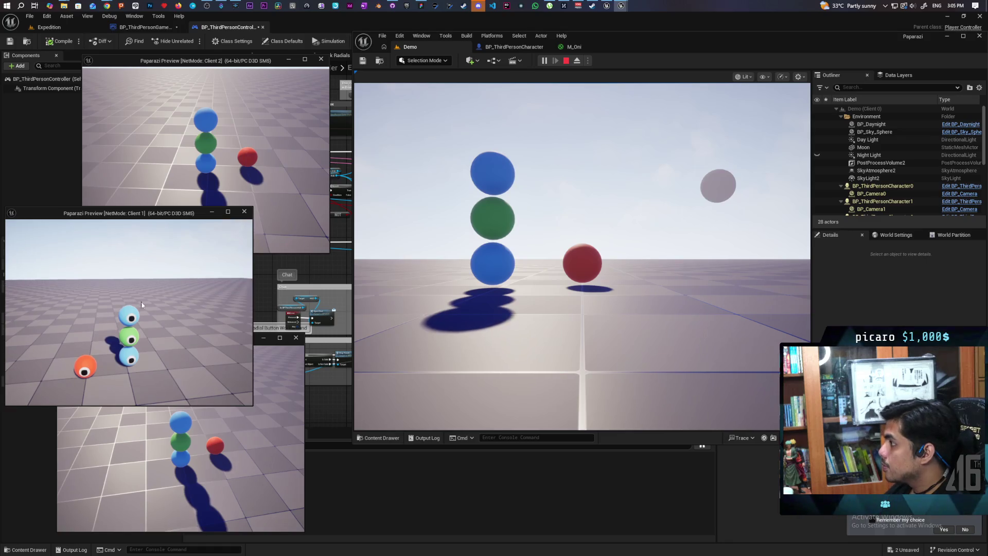
{"action": "key", "text": "Escape"}
{"action": "left_click", "coordinate": [545, 61]}
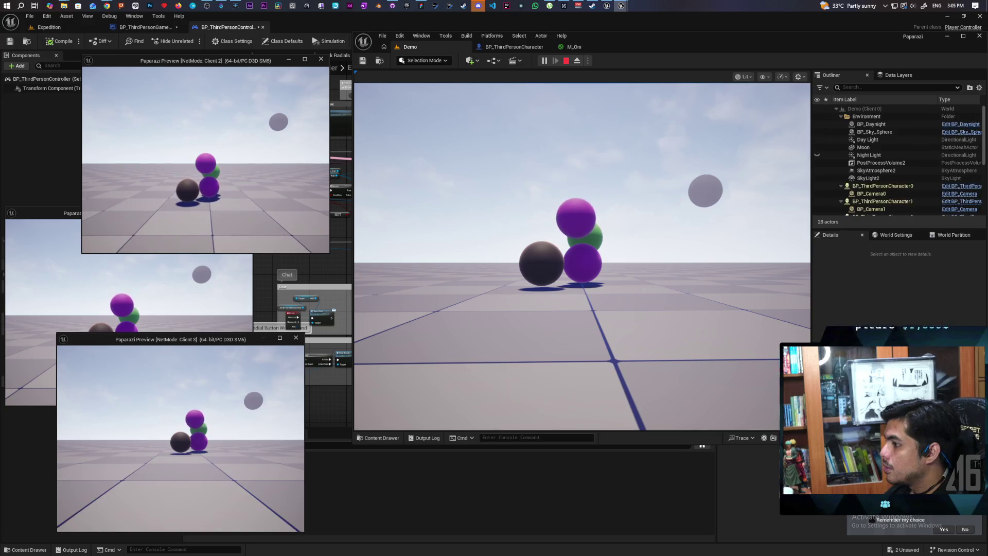
{"action": "key", "text": "Escape"}
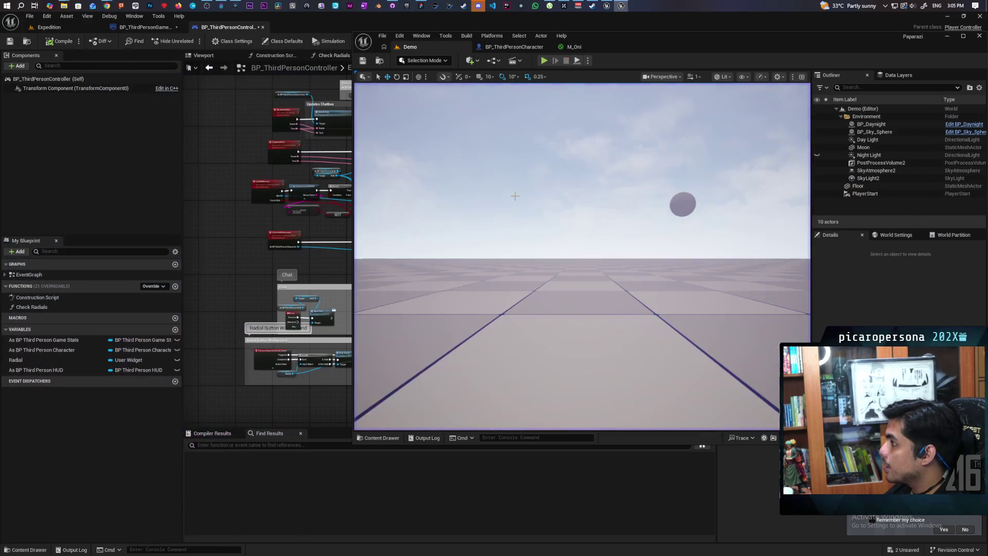
{"action": "left_click", "coordinate": [544, 60]}
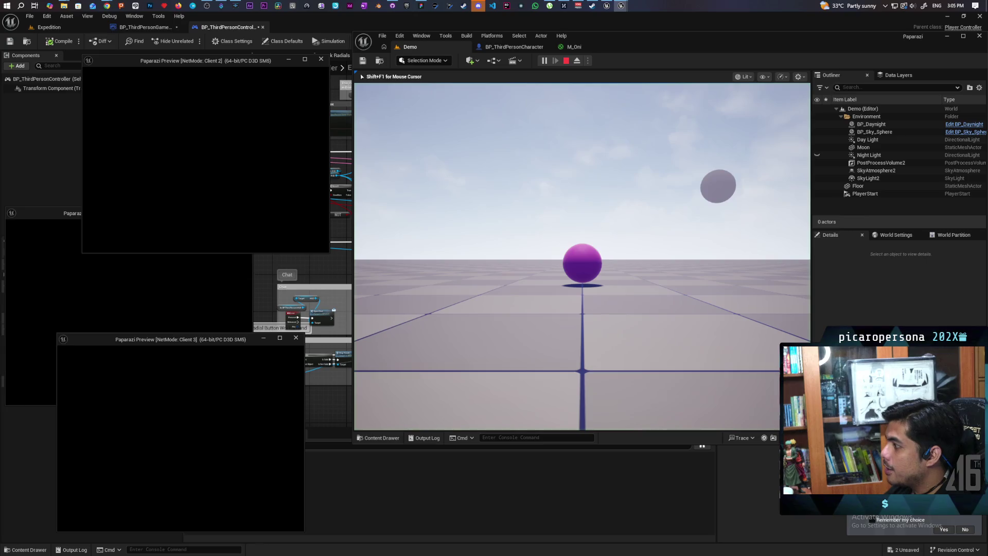
{"action": "key", "text": "Escape"}
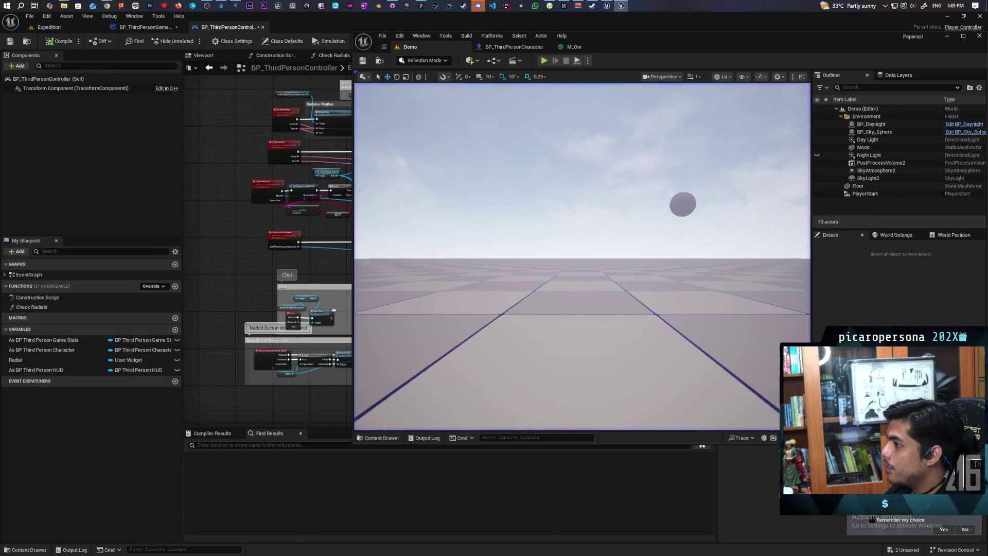
{"action": "left_click", "coordinate": [488, 47]}
{"action": "mouse_move", "coordinate": [508, 178]}
{"action": "left_mouse_down"}
{"action": "mouse_move", "coordinate": [531, 161]}
{"action": "mouse_move", "coordinate": [534, 190]}
{"action": "mouse_move", "coordinate": [492, 254]}
{"action": "left_mouse_up"}
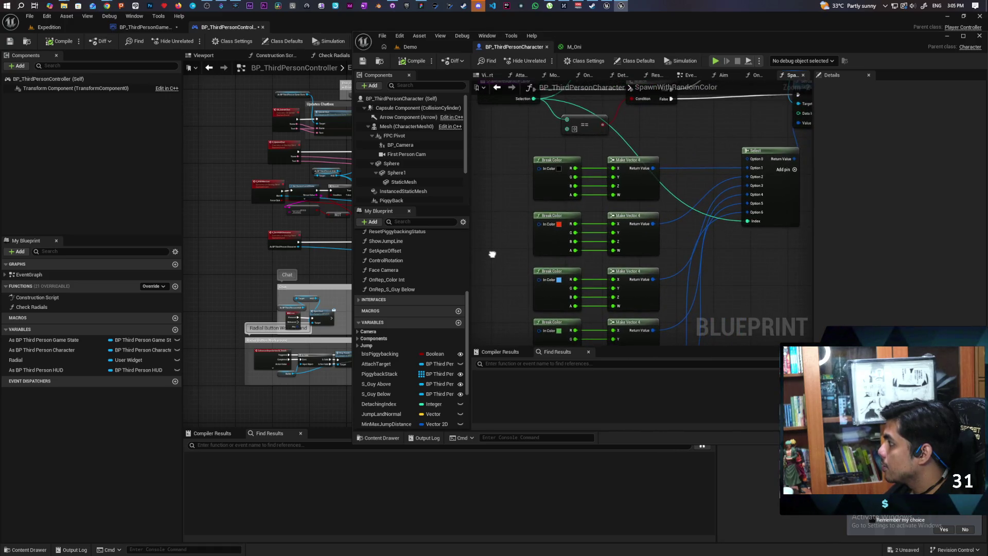
{"action": "left_click", "coordinate": [415, 37]}
{"action": "left_click", "coordinate": [401, 47]}
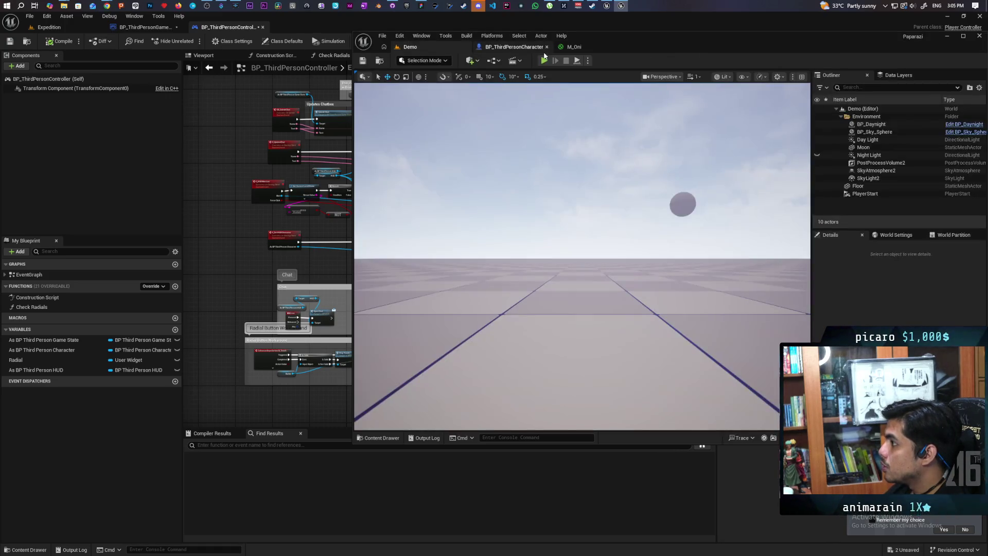
{"action": "key", "text": "alt+p"}
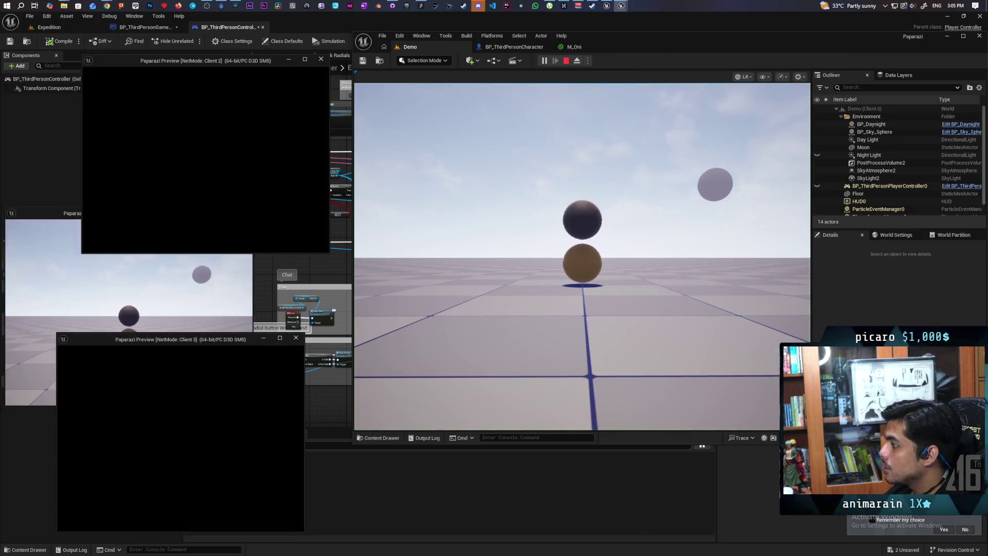
{"action": "key", "text": "Escape"}
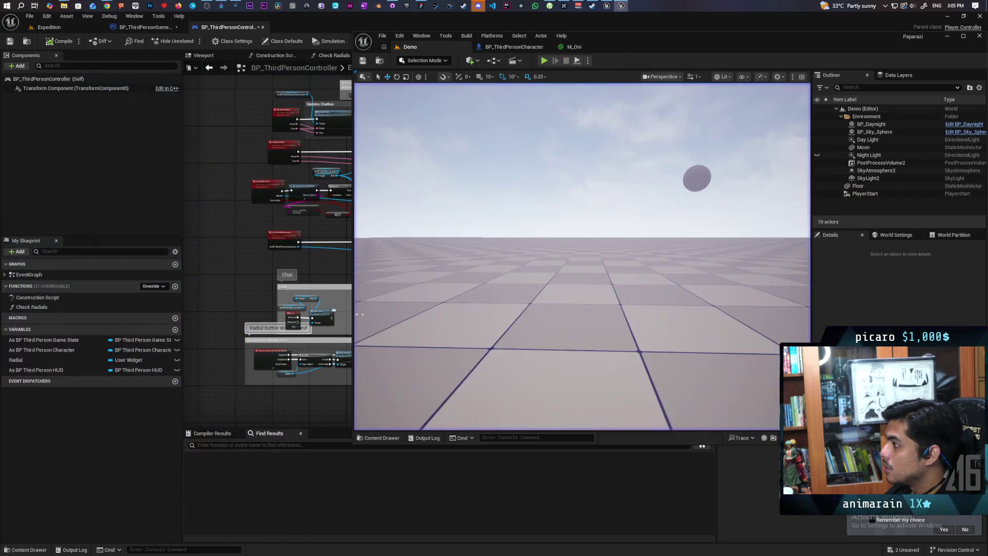
{"action": "left_click", "coordinate": [547, 61]}
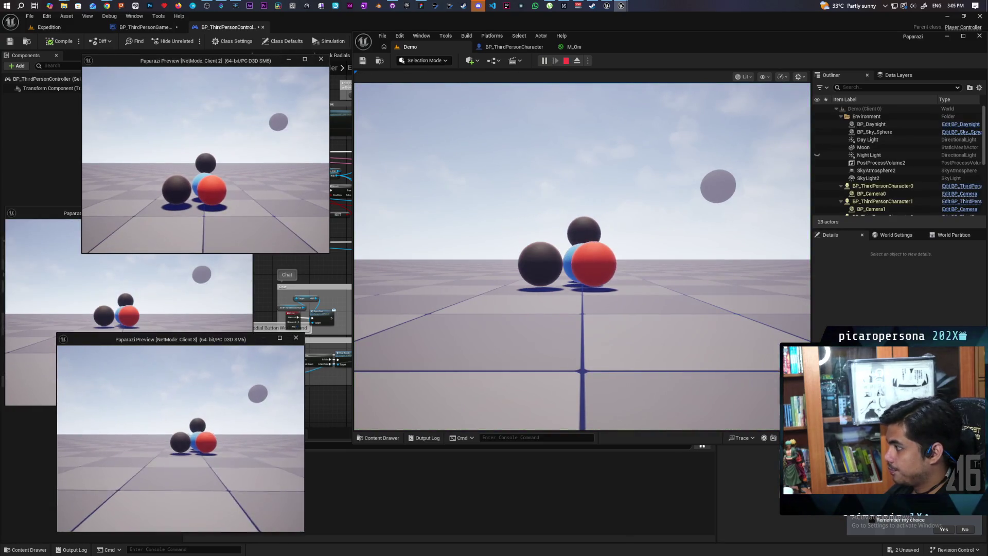
{"action": "key", "text": "Escape"}
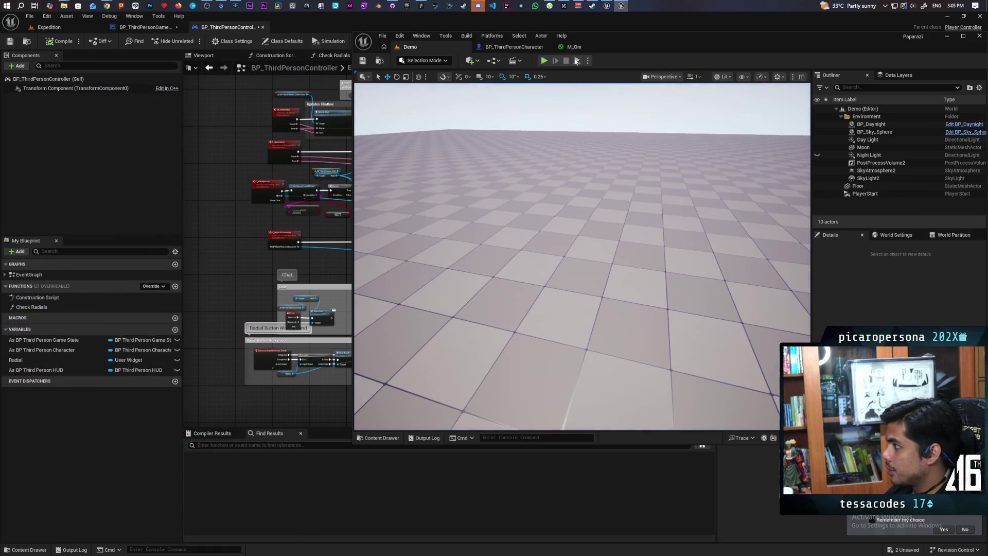
{"action": "key", "text": "alt+p"}
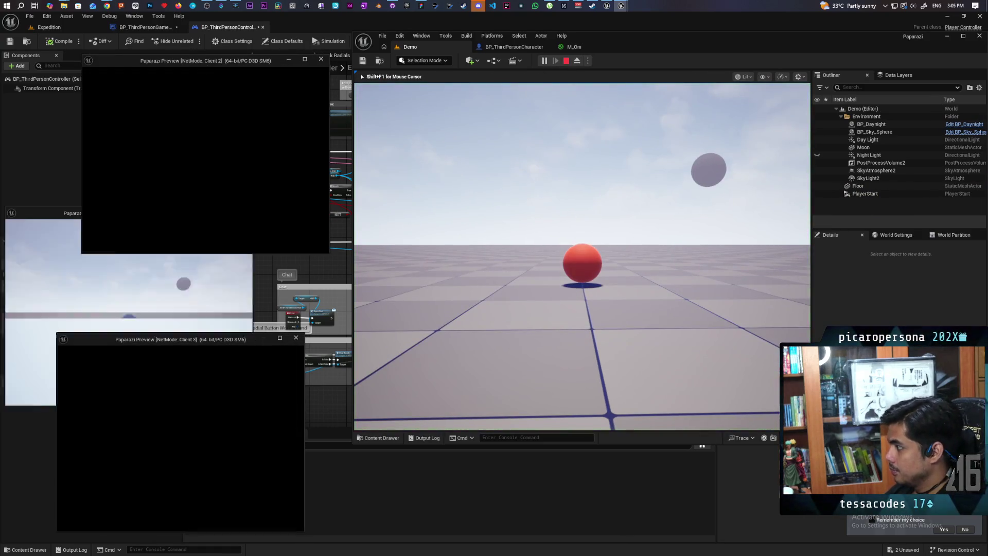
{"action": "key", "text": "Escape"}
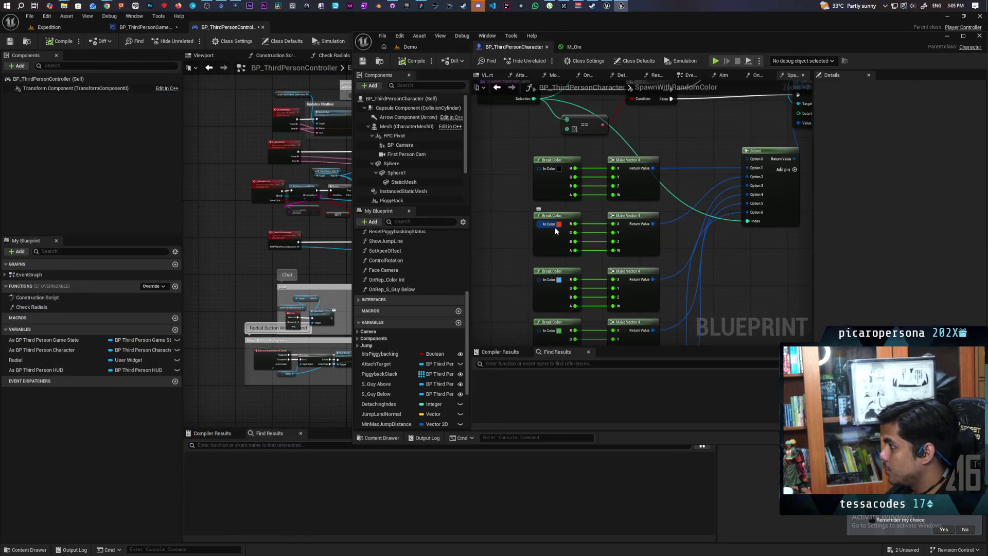
{"action": "left_click", "coordinate": [559, 224]}
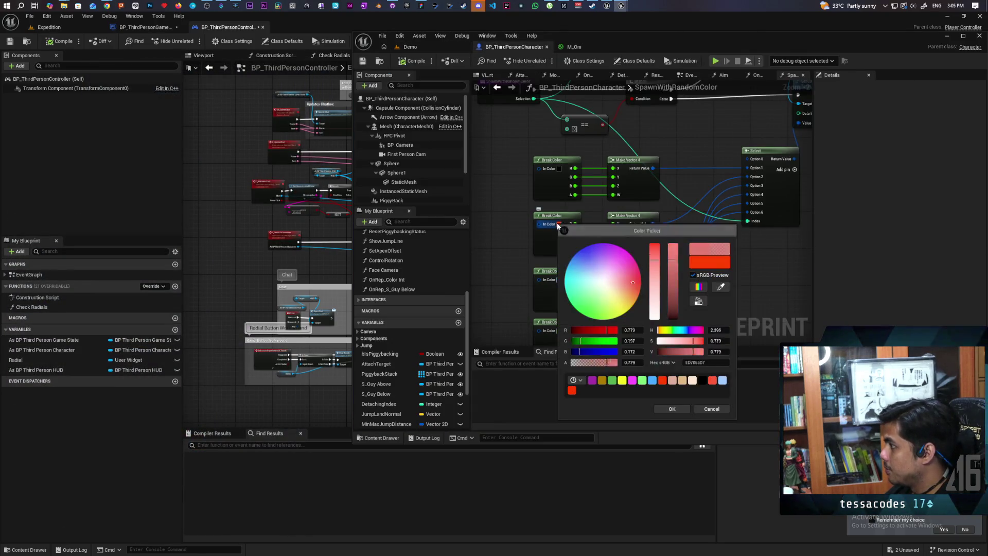
Change the second sphere colour to a purer red (FF0027FF), then run and stop a three-client test
{"action": "left_click_drag", "start_coordinate": [641, 285], "coordinate": [641, 281]}
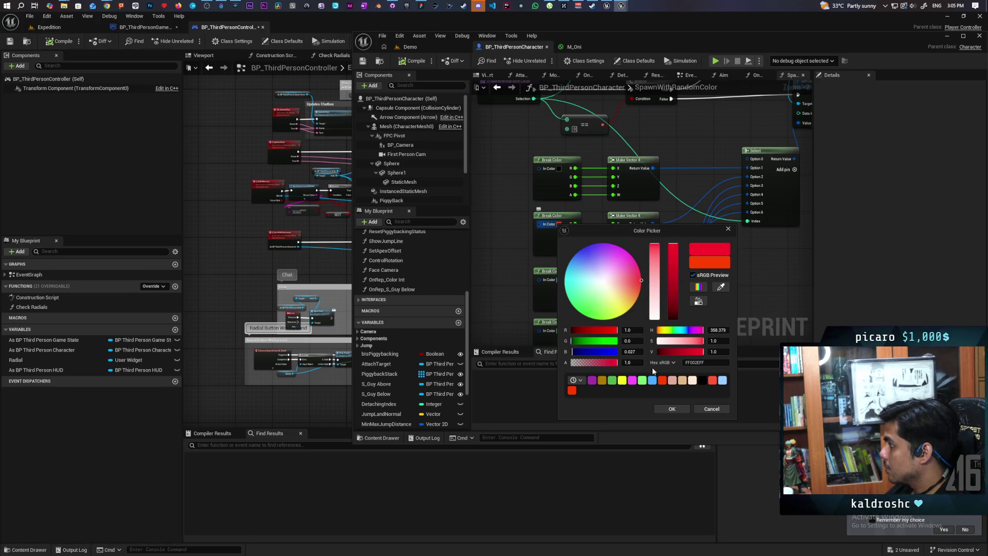
{"action": "left_click", "coordinate": [664, 409]}
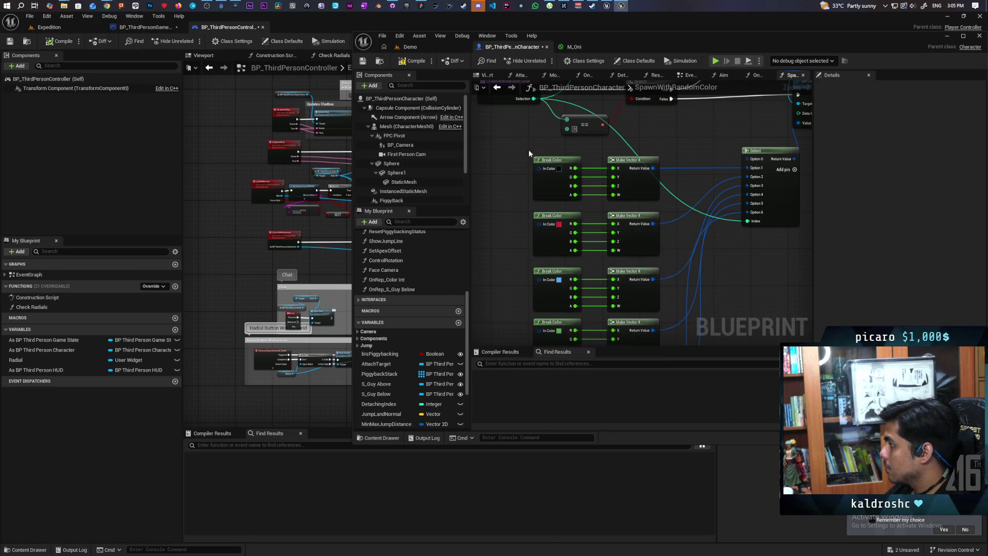
{"action": "left_click", "coordinate": [427, 47]}
{"action": "key", "text": "alt+p"}
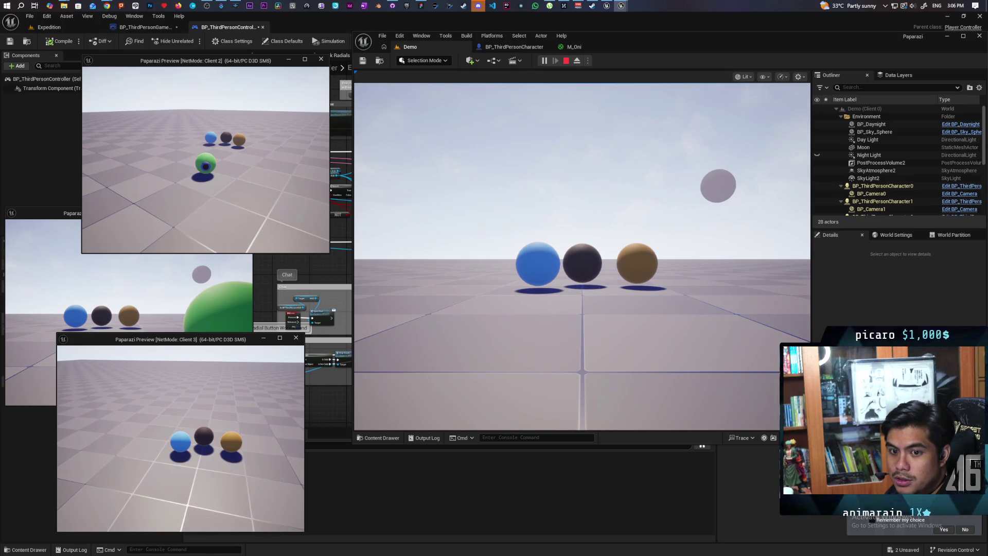
{"action": "key", "text": "Escape"}
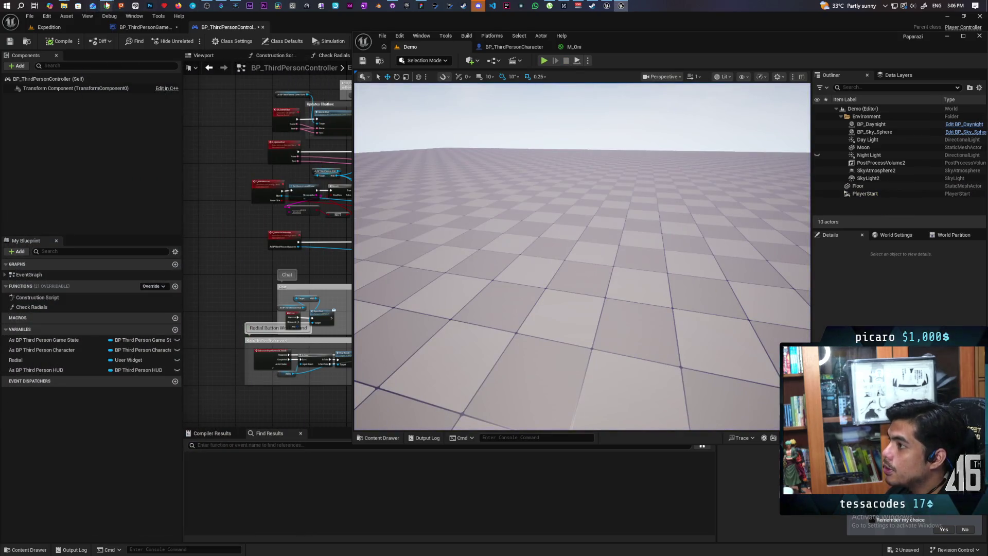
Open instagram.com in a new Chrome tab and go to the account's profile page
{"action": "mouse_move", "coordinate": [106, 6]}
{"action": "left_click", "coordinate": [550, 54]}
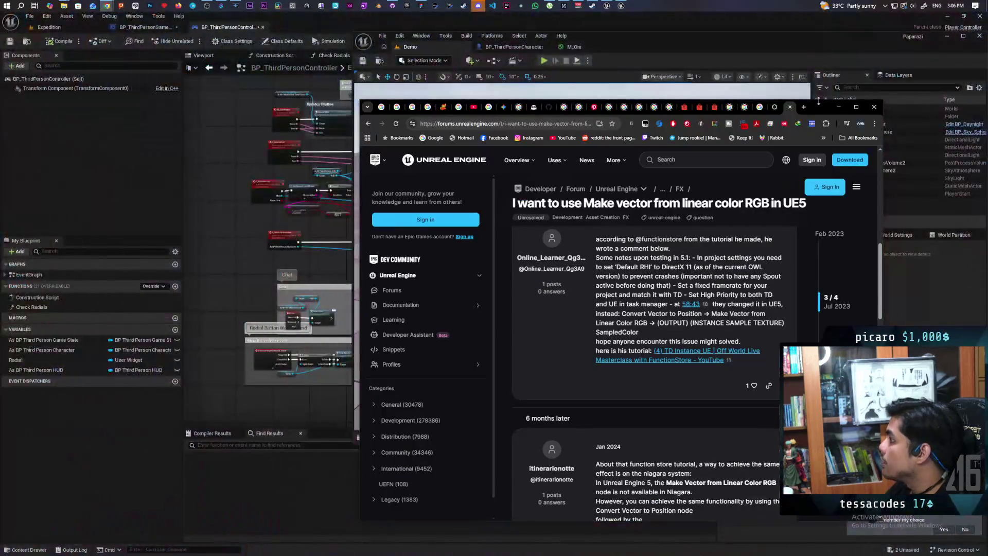
{"action": "left_click", "coordinate": [804, 108]}
{"action": "type", "text": "i"}
{"action": "key", "text": "Return"}
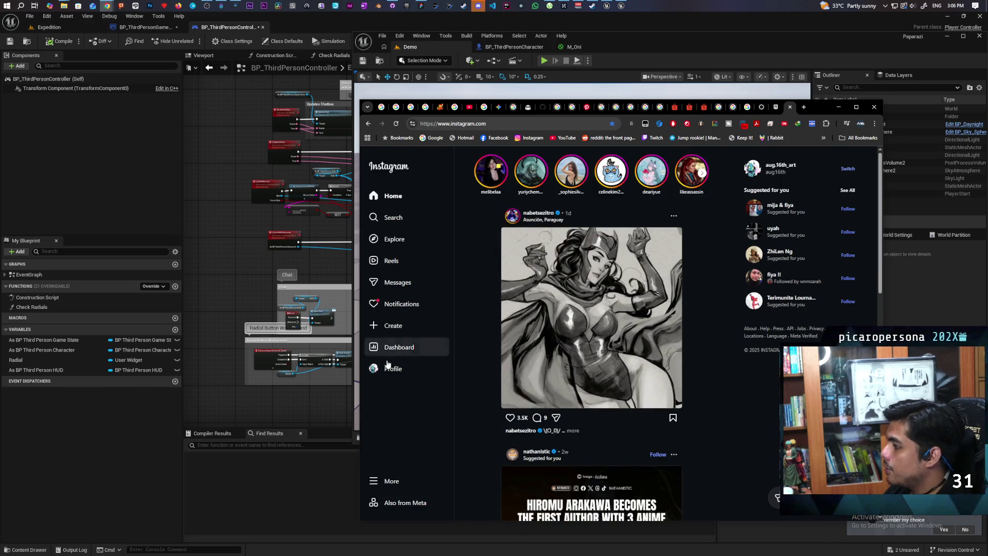
{"action": "left_click", "coordinate": [387, 369]}
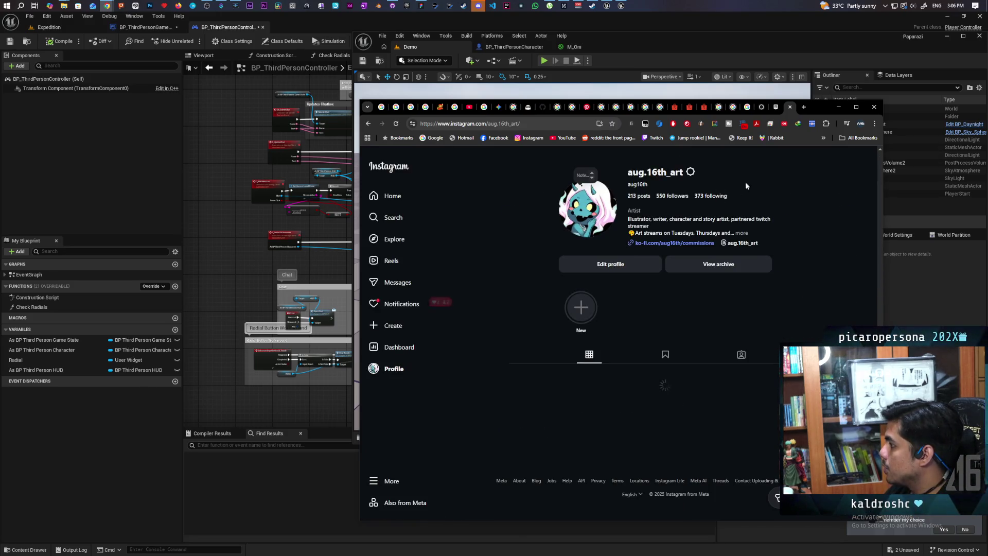
{"action": "left_click_drag", "start_coordinate": [816, 107], "coordinate": [718, 34]}
Scroll down through the profile's grid of illustrated character posts
{"action": "scroll", "coordinate": [597, 268], "scroll_direction": "down", "scroll_amount": 2}
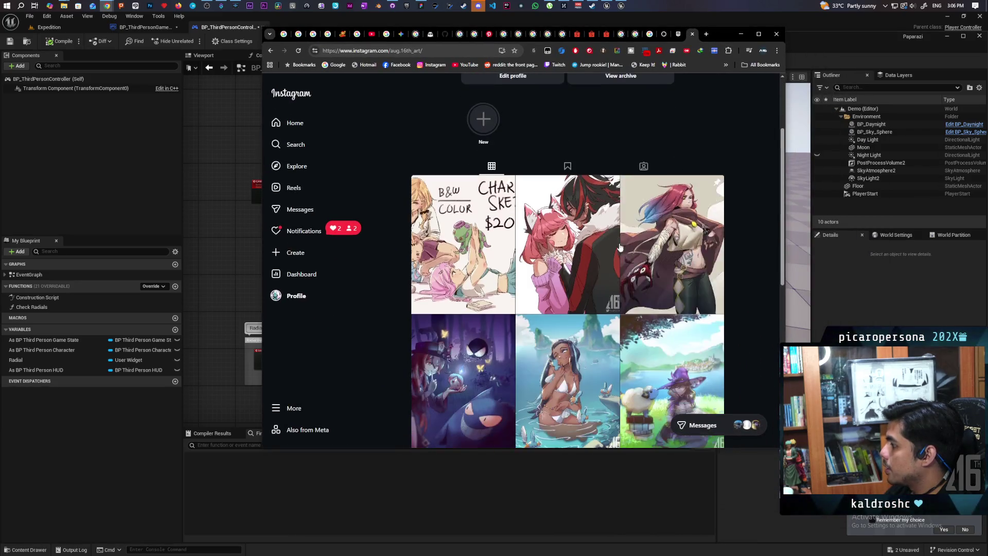
{"action": "scroll", "coordinate": [638, 246], "scroll_direction": "down", "scroll_amount": 3}
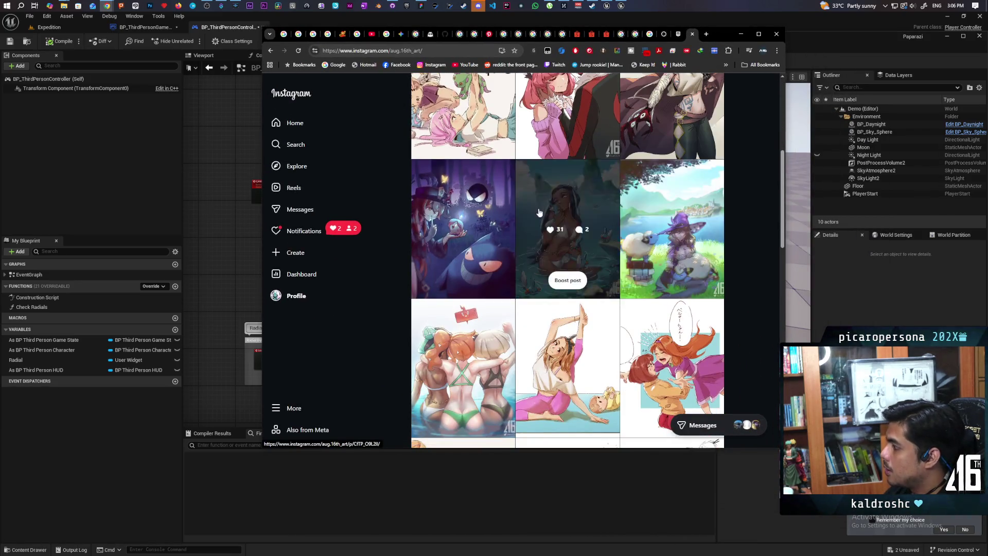
{"action": "scroll", "coordinate": [744, 179], "scroll_direction": "up", "scroll_amount": 2}
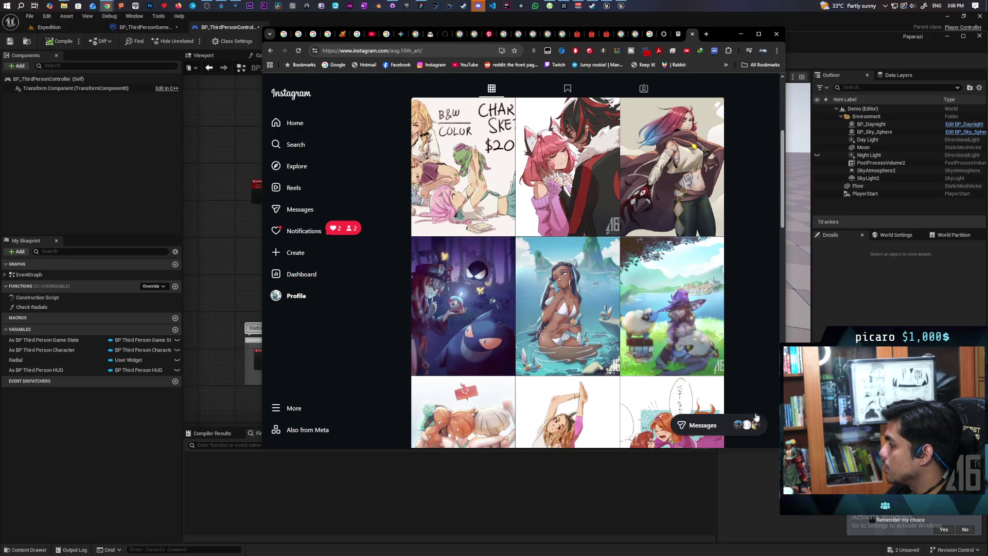
{"action": "scroll", "coordinate": [727, 357], "scroll_direction": "down", "scroll_amount": 10}
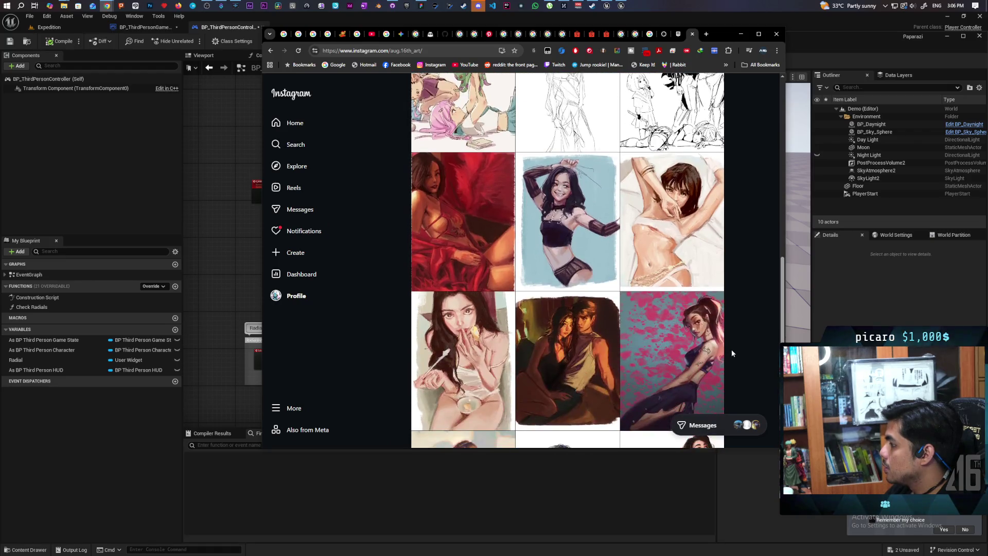
{"action": "scroll", "coordinate": [732, 347], "scroll_direction": "down", "scroll_amount": 4}
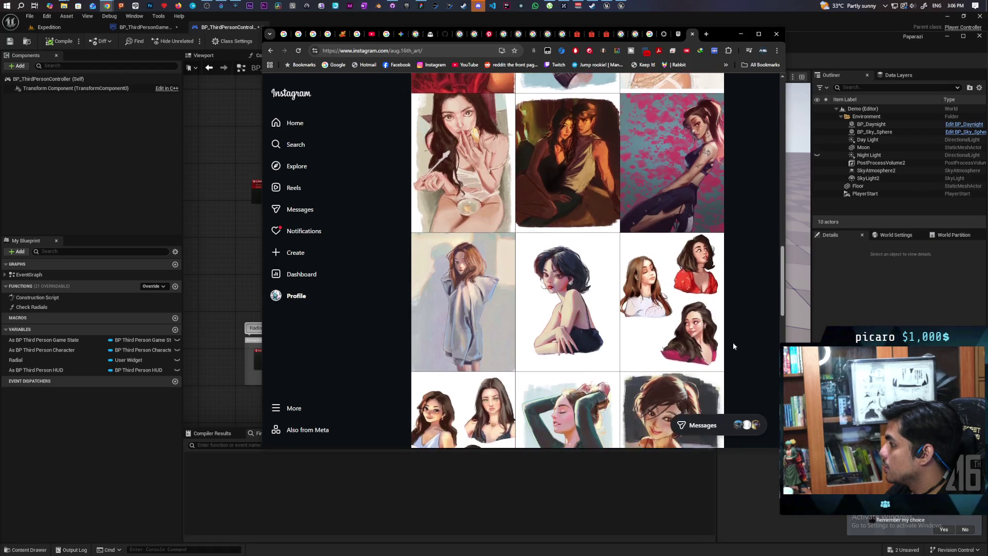
{"action": "scroll", "coordinate": [735, 346], "scroll_direction": "down", "scroll_amount": 2}
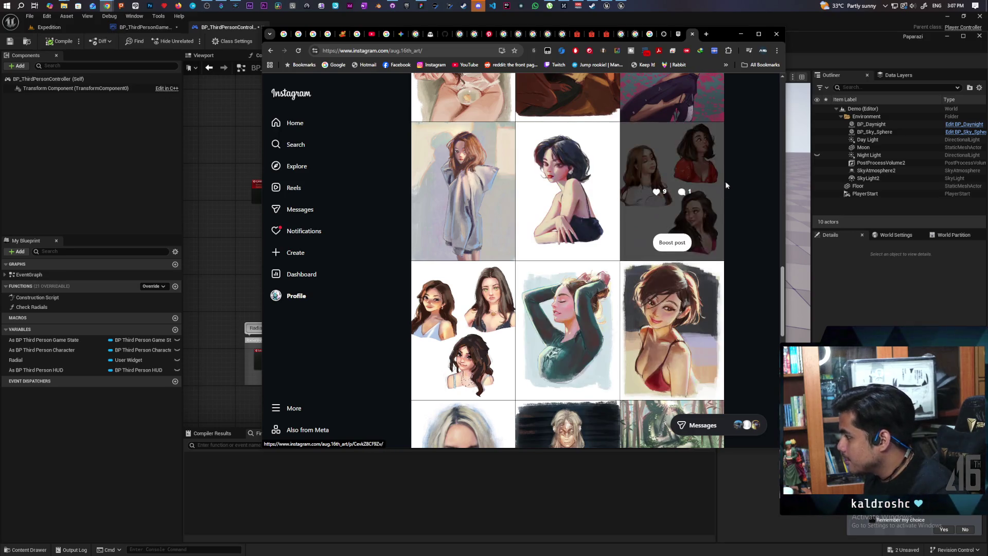
{"action": "scroll", "coordinate": [729, 175], "scroll_direction": "down", "scroll_amount": 1}
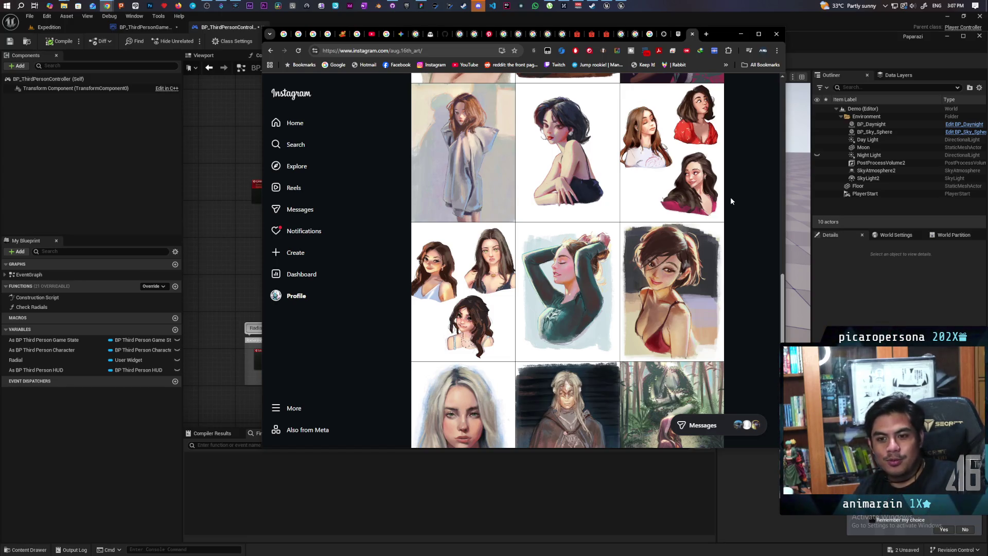
{"action": "scroll", "coordinate": [731, 335], "scroll_direction": "down", "scroll_amount": 10}
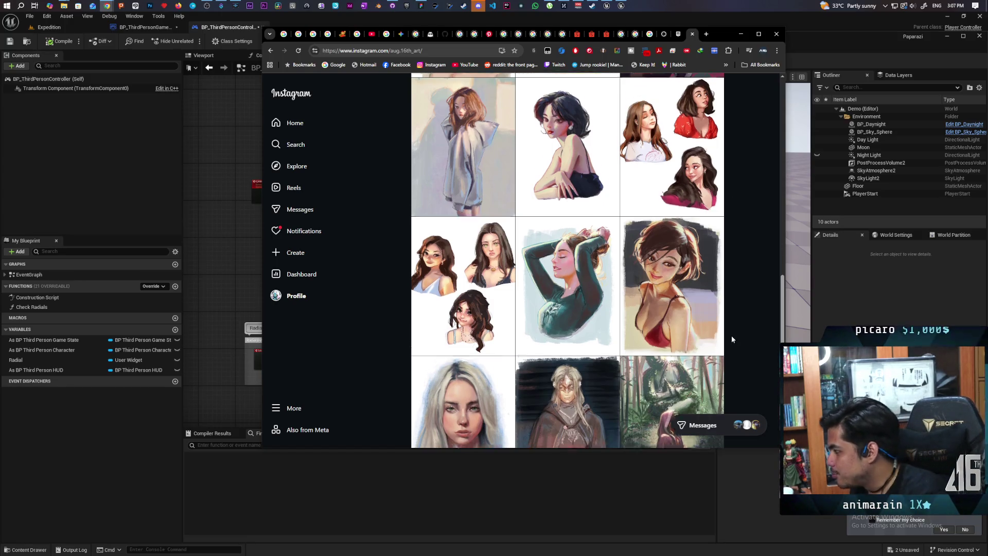
{"action": "scroll", "coordinate": [731, 326], "scroll_direction": "down", "scroll_amount": 3}
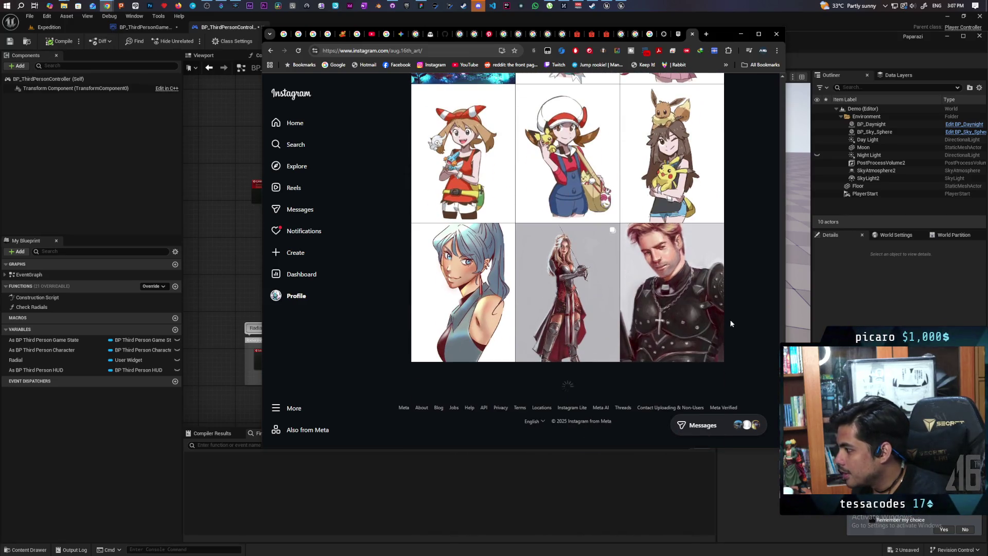
Scroll deeper into the profile's older artwork and open one of those posts
{"action": "scroll", "coordinate": [716, 289], "scroll_direction": "down", "scroll_amount": 9}
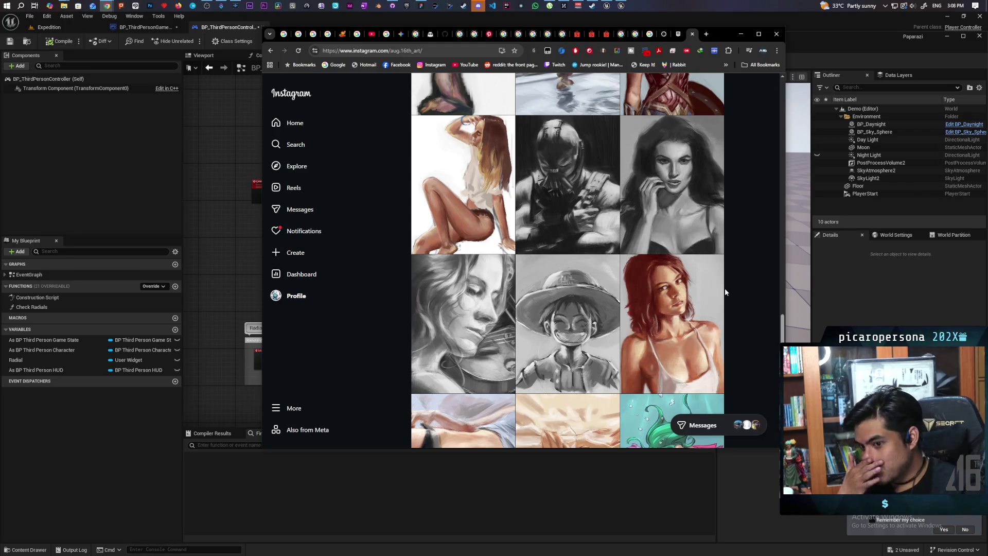
{"action": "scroll", "coordinate": [724, 263], "scroll_direction": "down", "scroll_amount": 5}
{"action": "scroll", "coordinate": [726, 273], "scroll_direction": "down", "scroll_amount": 12}
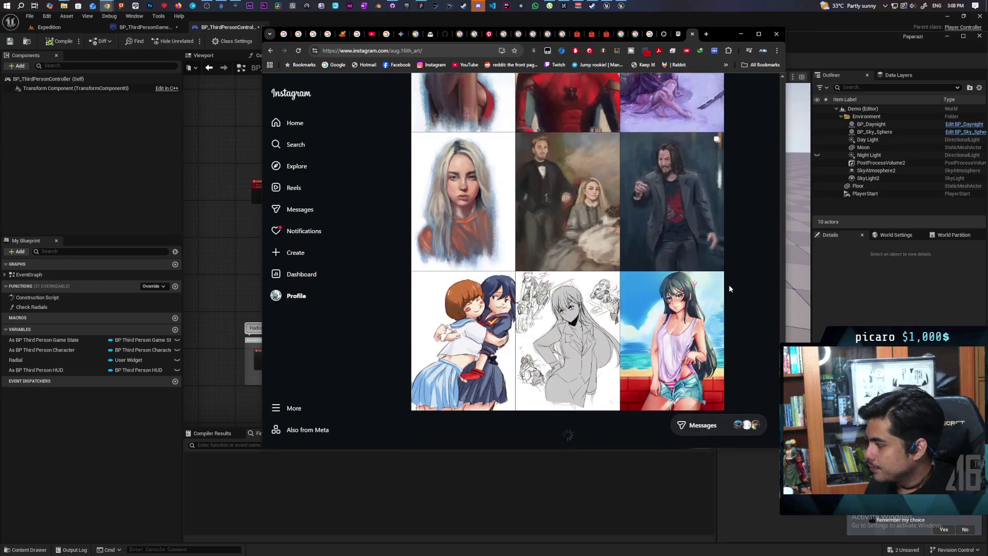
{"action": "scroll", "coordinate": [729, 286], "scroll_direction": "down", "scroll_amount": 6}
{"action": "scroll", "coordinate": [729, 285], "scroll_direction": "down", "scroll_amount": 15}
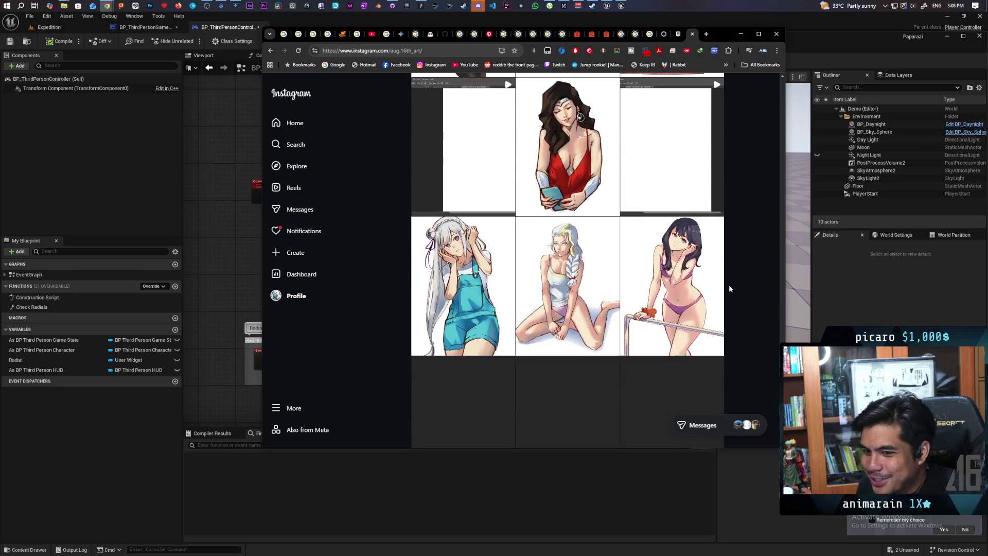
{"action": "scroll", "coordinate": [729, 288], "scroll_direction": "down", "scroll_amount": 10}
{"action": "scroll", "coordinate": [729, 284], "scroll_direction": "up", "scroll_amount": 6}
{"action": "left_click", "coordinate": [449, 194]}
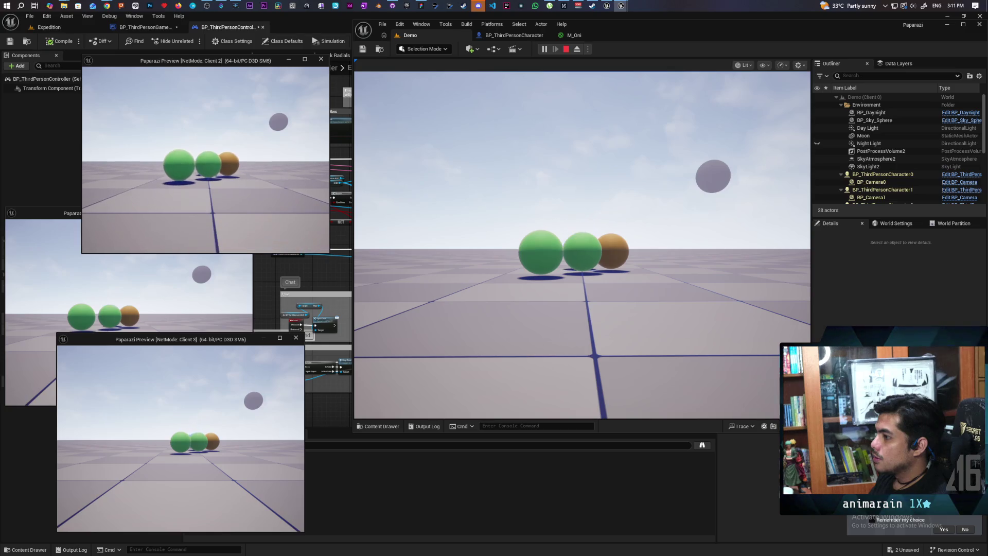
Take control of the game, snap a photo with the in-game camera, and walk up to the other spheres
{"action": "left_click", "coordinate": [558, 256]}
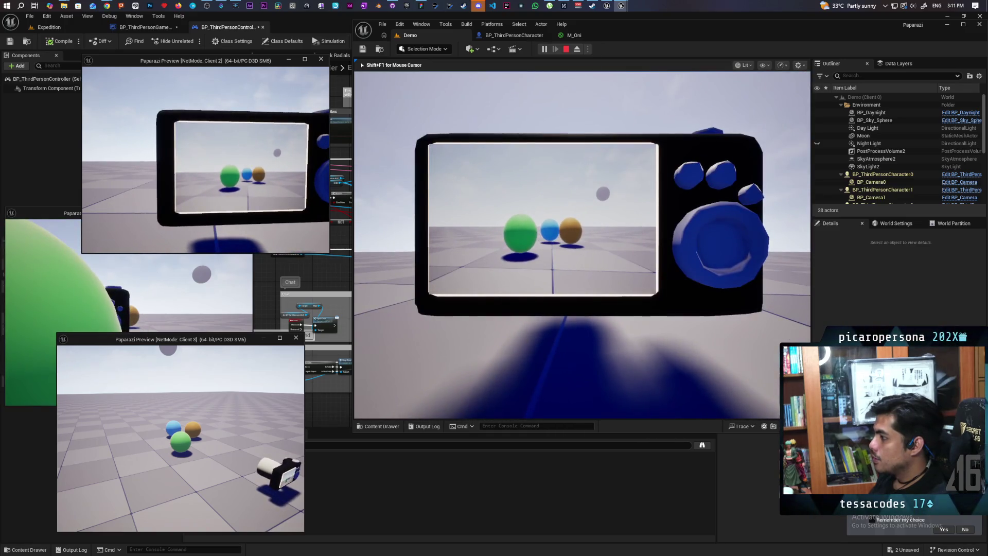
{"action": "left_click", "coordinate": [513, 305]}
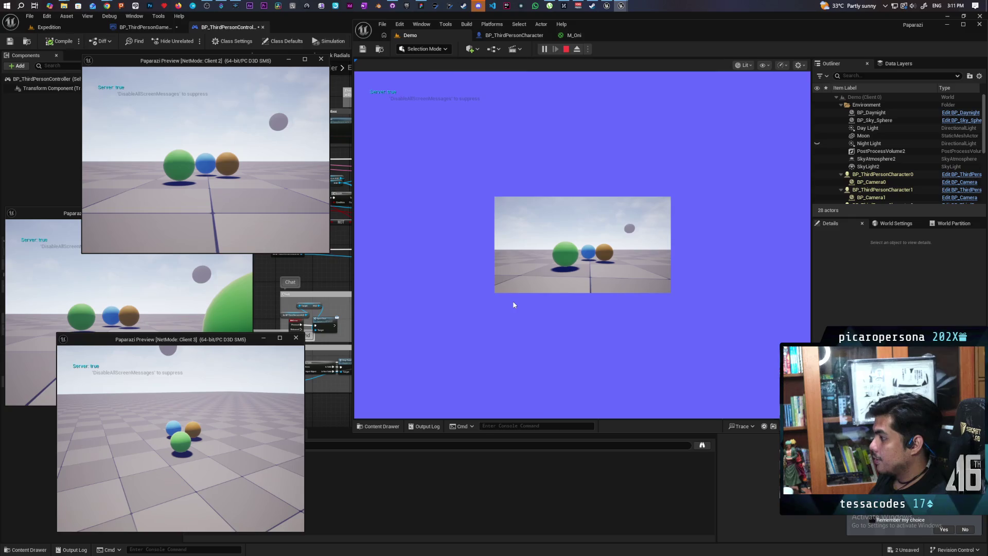
{"action": "left_click", "coordinate": [513, 304]}
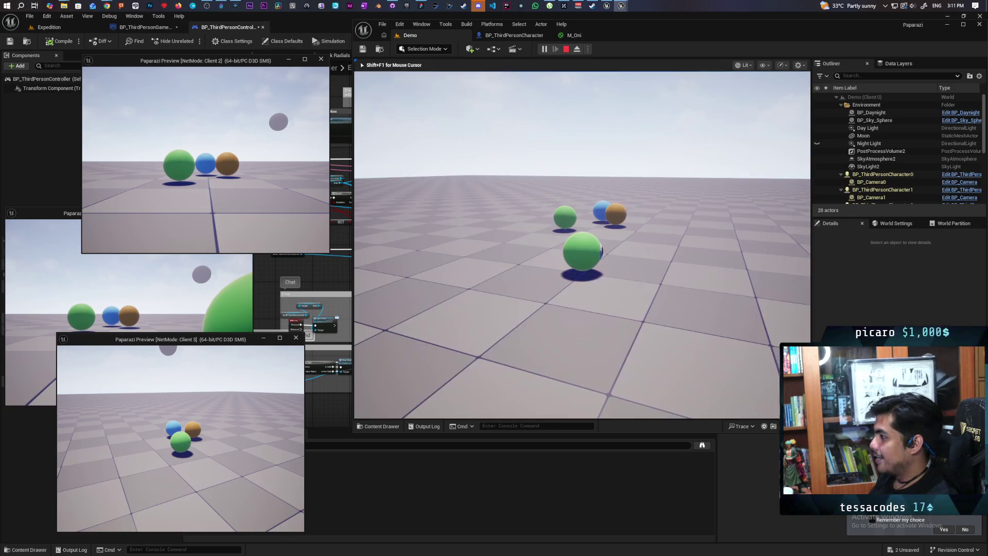
{"action": "key", "text": "w"}
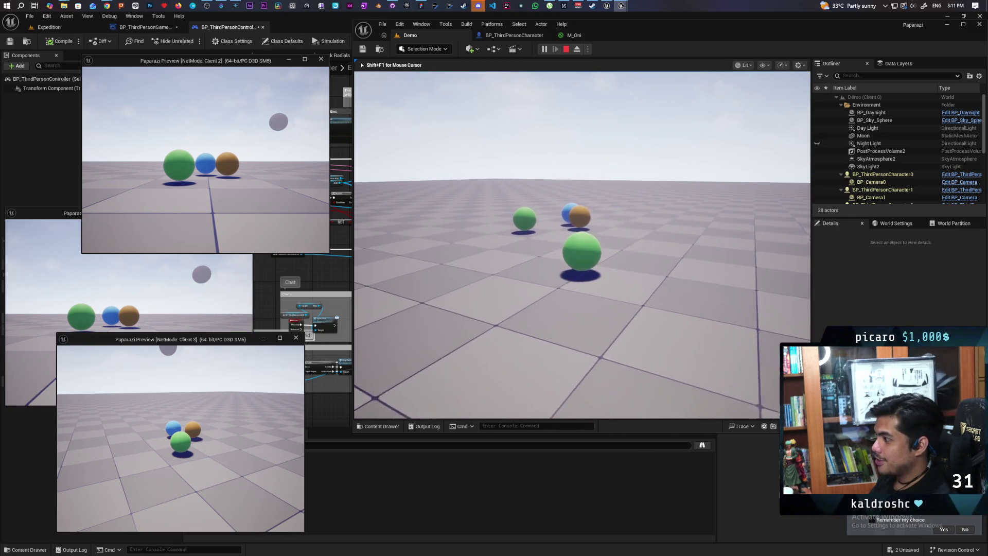
{"action": "key", "text": "a"}
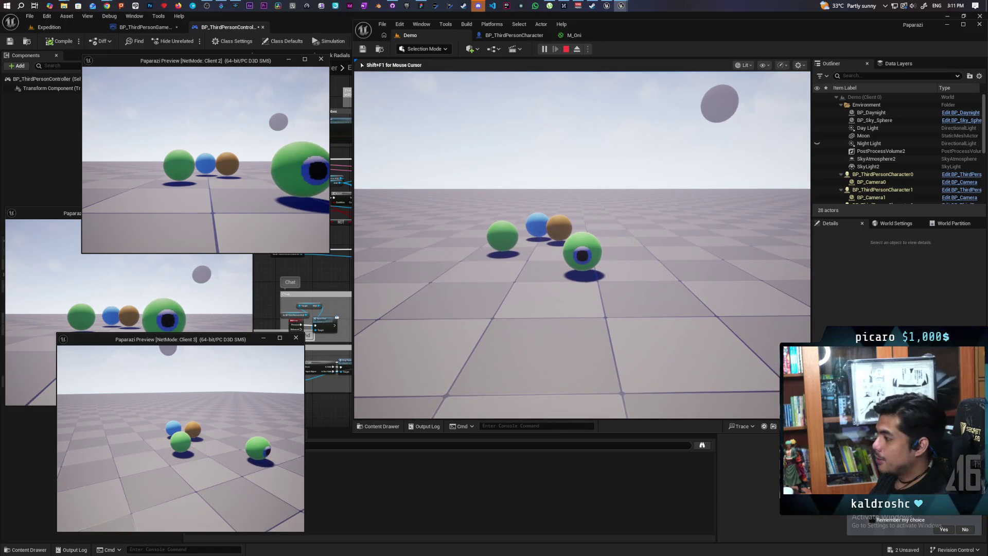
{"action": "key", "text": "w"}
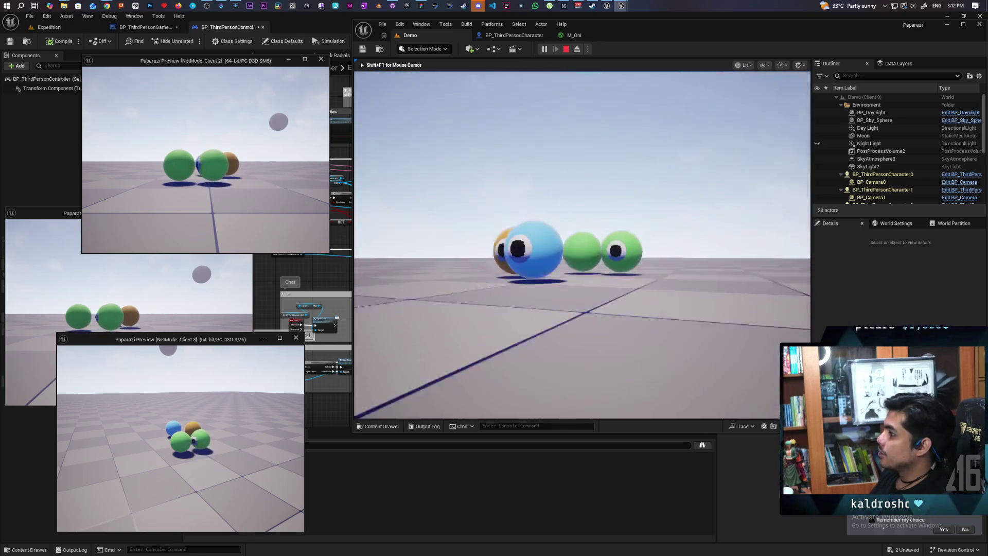
Repeatedly raise and lower the camera viewfinder and roll forward, checking the spheres match across clients
{"action": "key", "text": "e"}
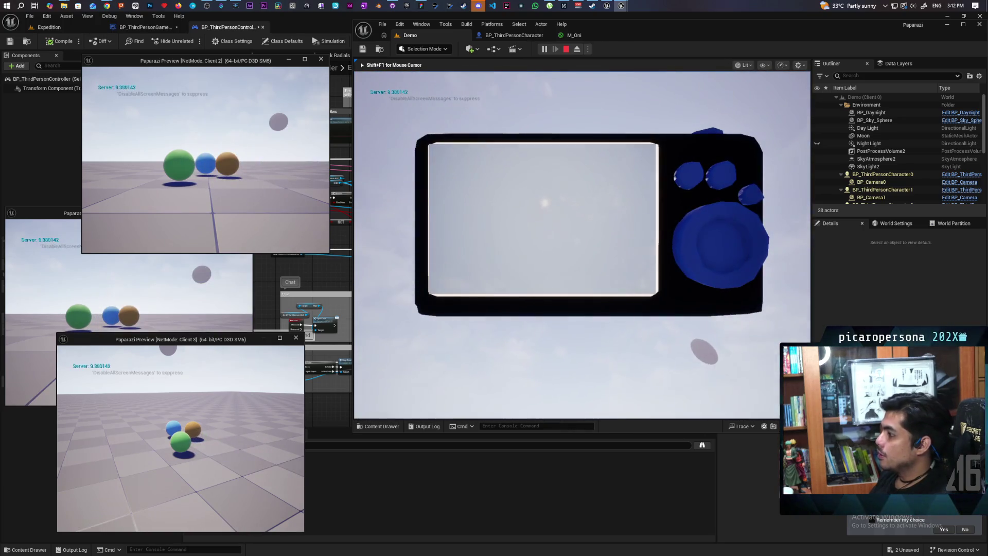
{"action": "key", "text": "e"}
{"action": "key", "text": "e"}
{"action": "key", "text": "e"}
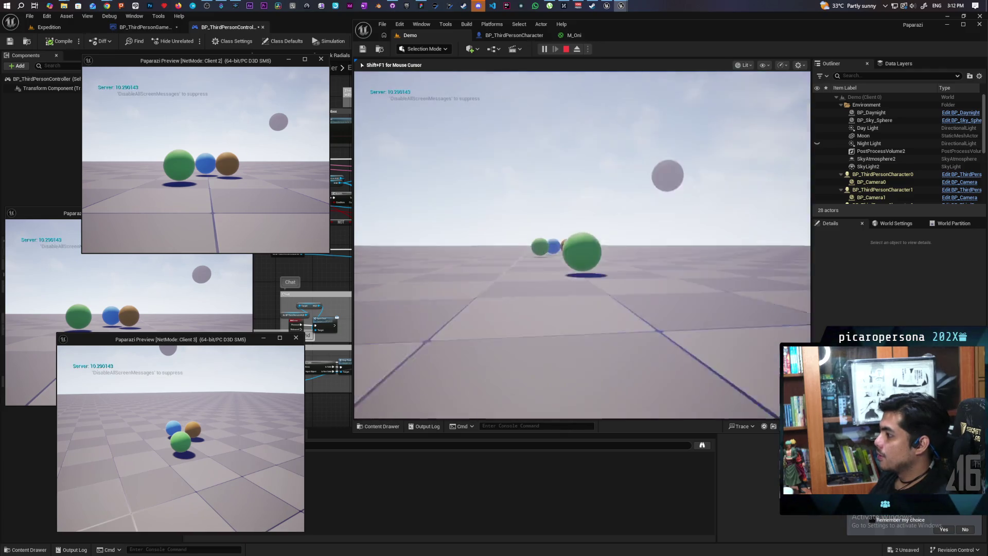
{"action": "key", "text": "e"}
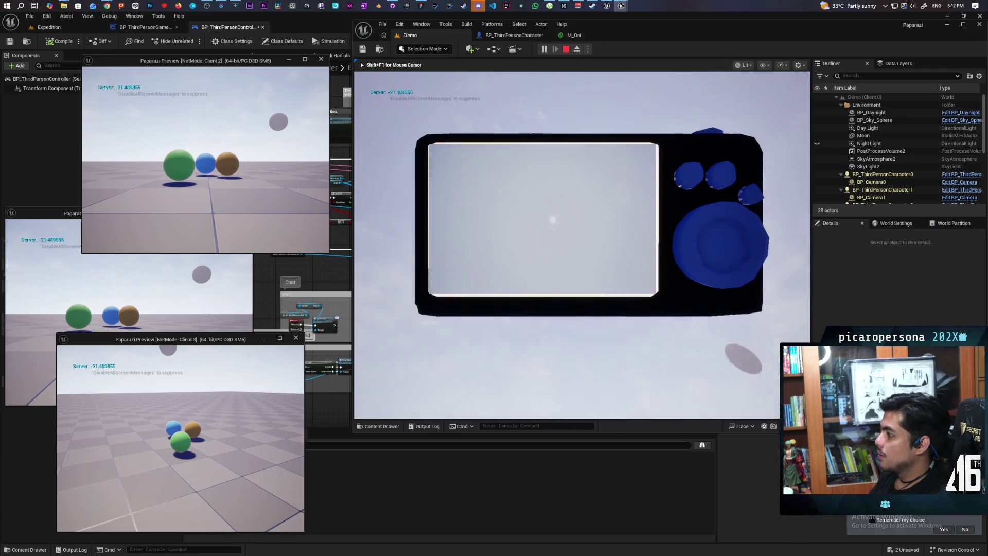
{"action": "key", "text": "e"}
{"action": "key", "text": "e"}
{"action": "key", "text": "e"}
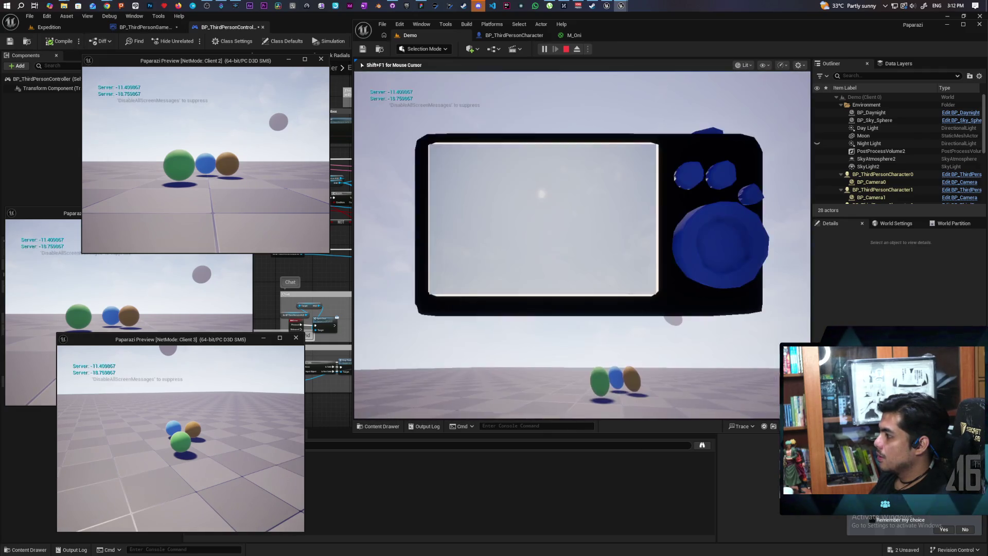
{"action": "key", "text": "e"}
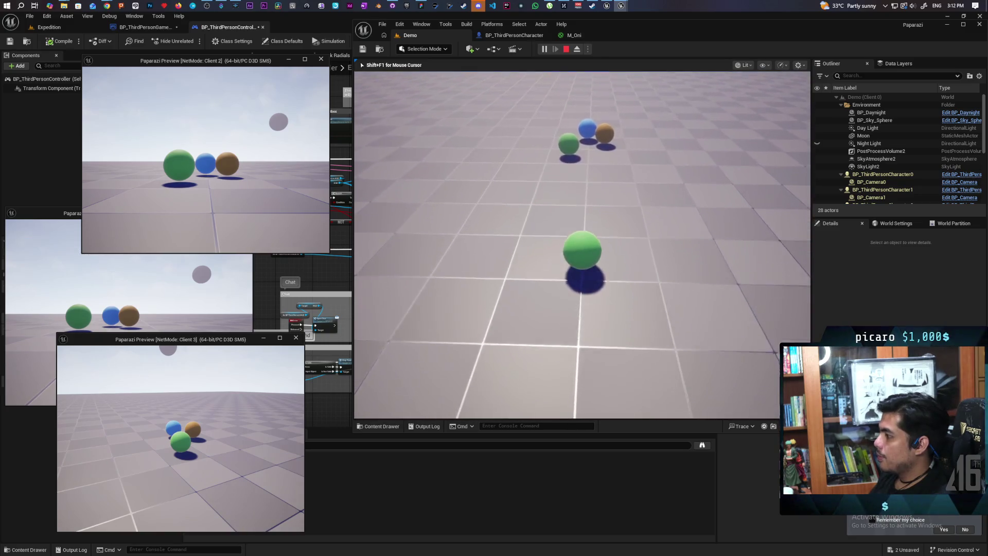
{"action": "key", "text": "e"}
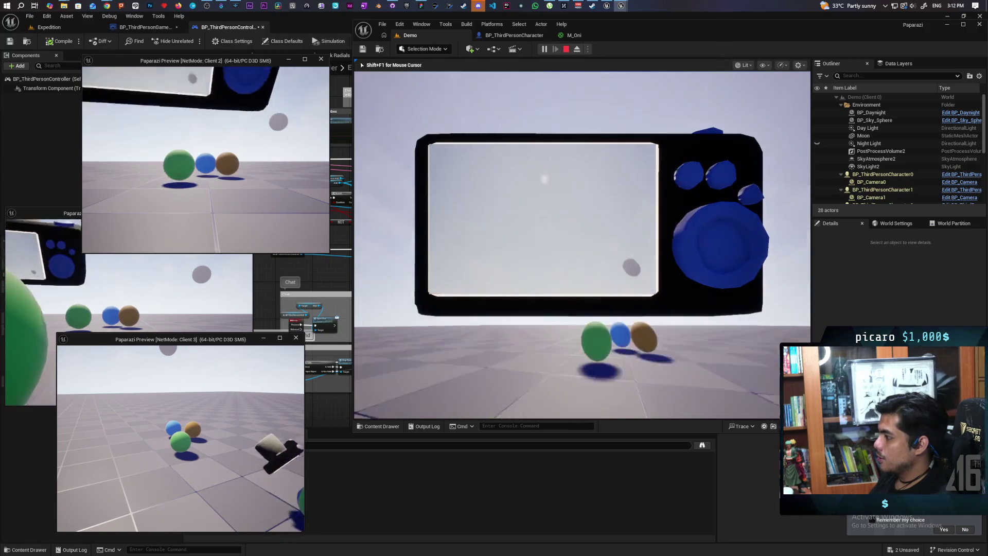
{"action": "key", "text": "e"}
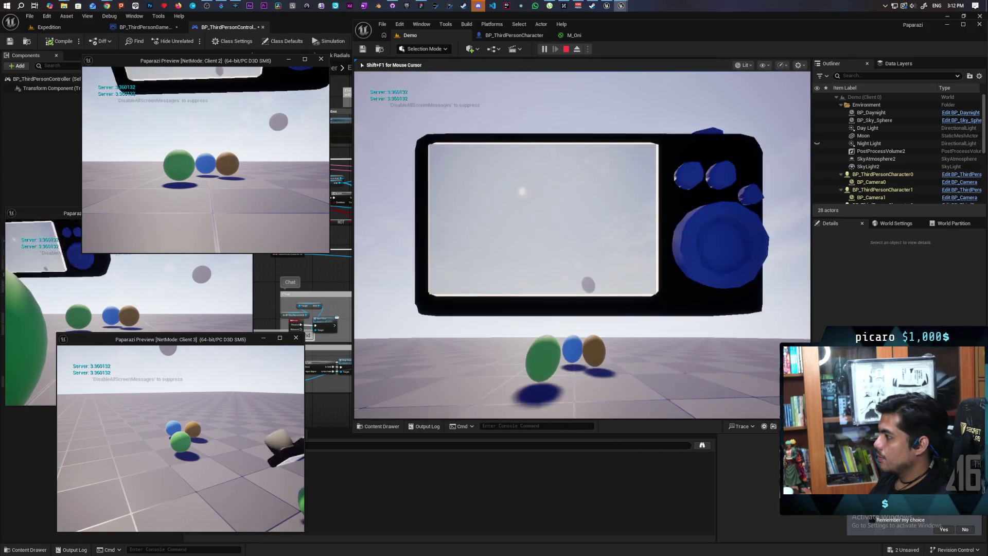
{"action": "key", "text": "e"}
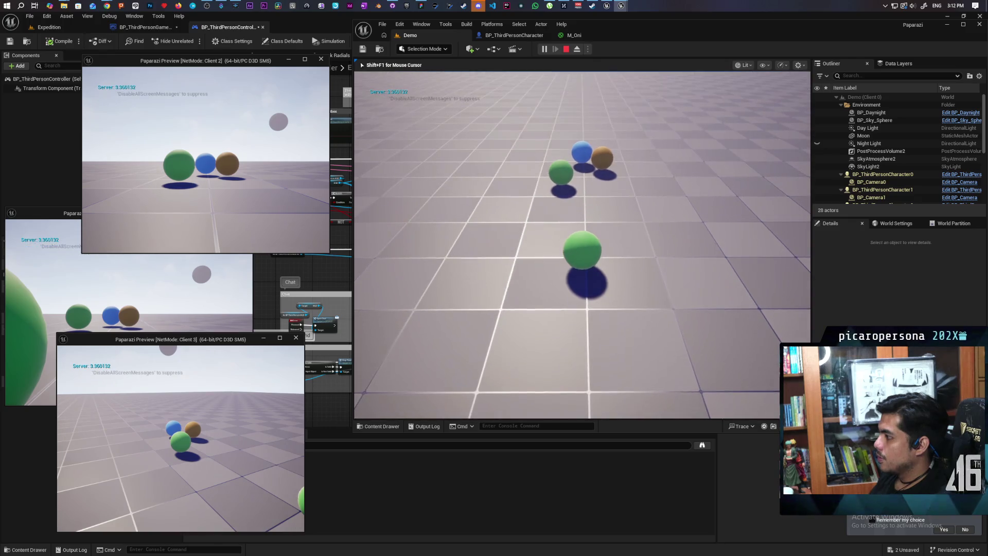
{"action": "key", "text": "e"}
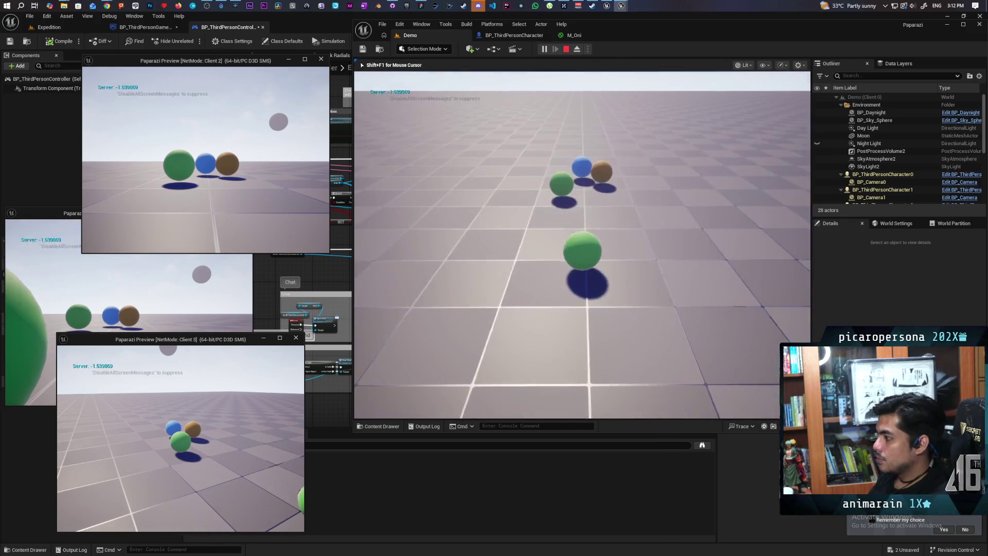
{"action": "key", "text": "e"}
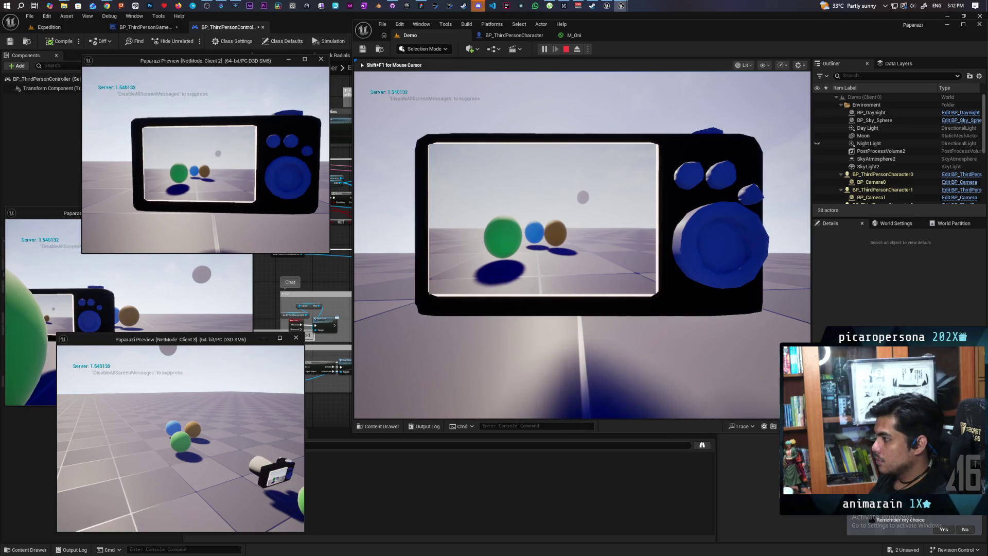
{"action": "key", "text": "e"}
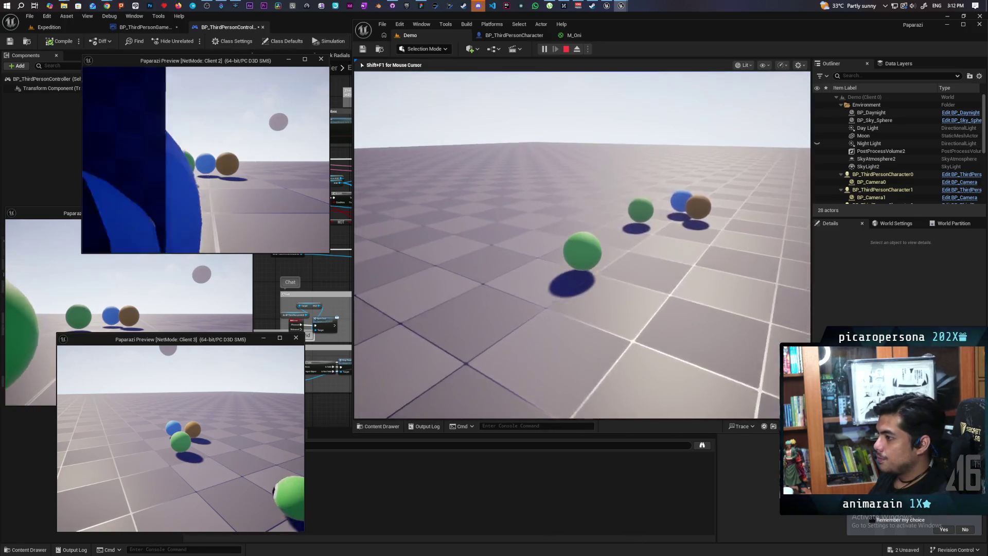
{"action": "key", "text": "w"}
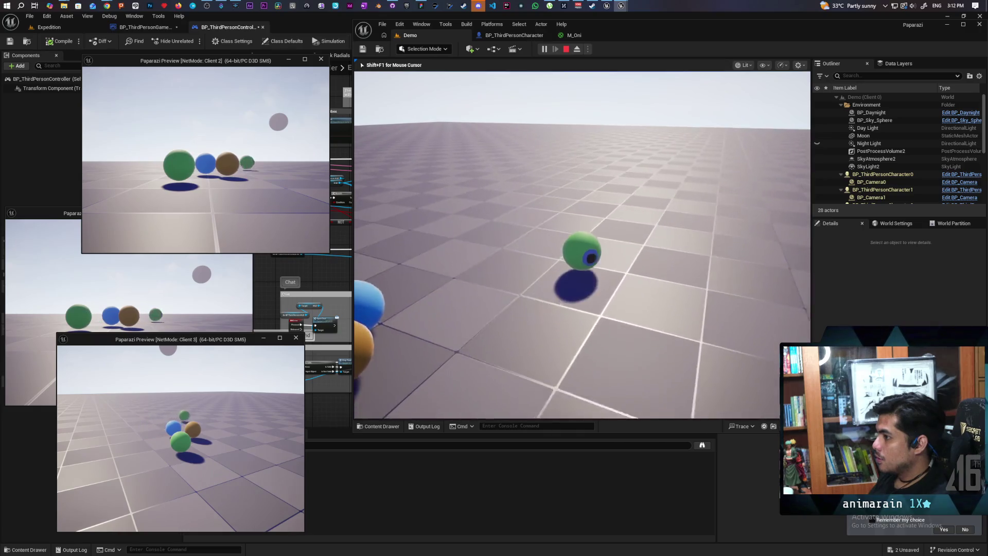
{"action": "key", "text": "e"}
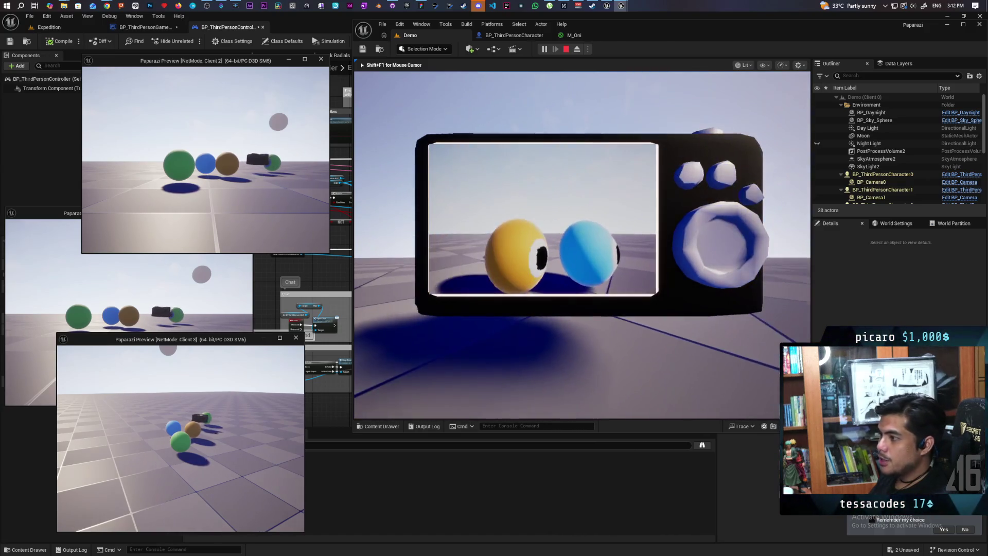
{"action": "key", "text": "e"}
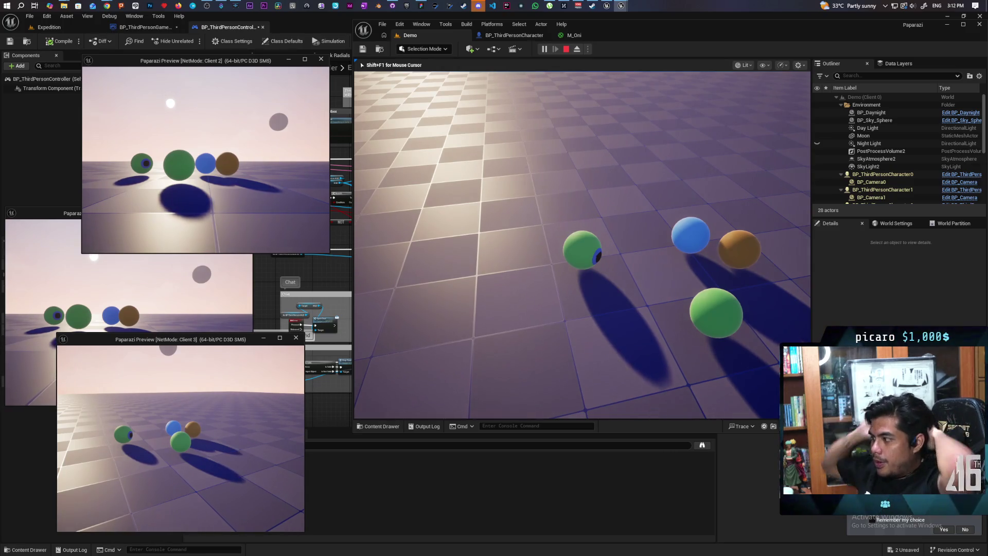
Drive the player sphere forward, right and left toward the group of spheres, watching the Client 2 and 3 previews
{"action": "mouse_move", "coordinate": [583, 245]}
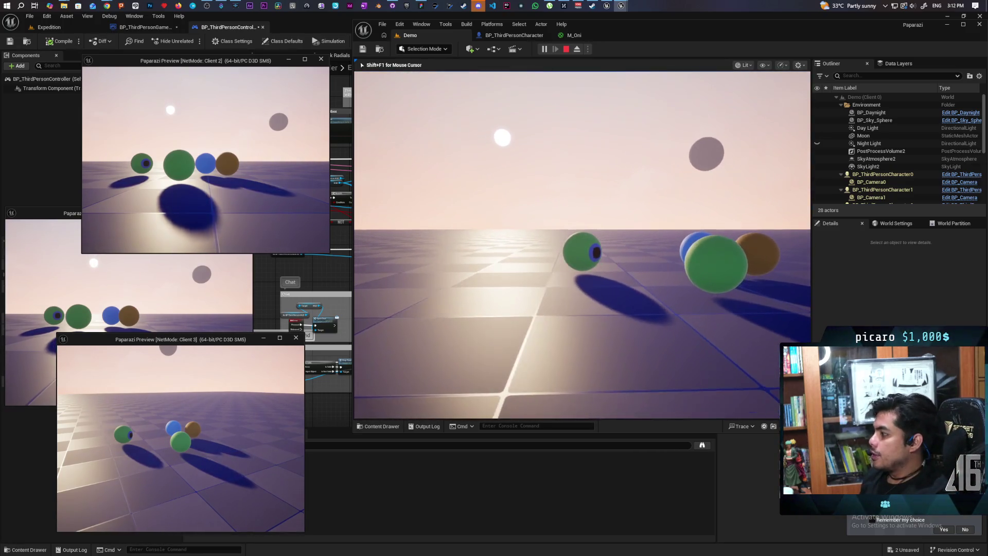
{"action": "key", "text": "w"}
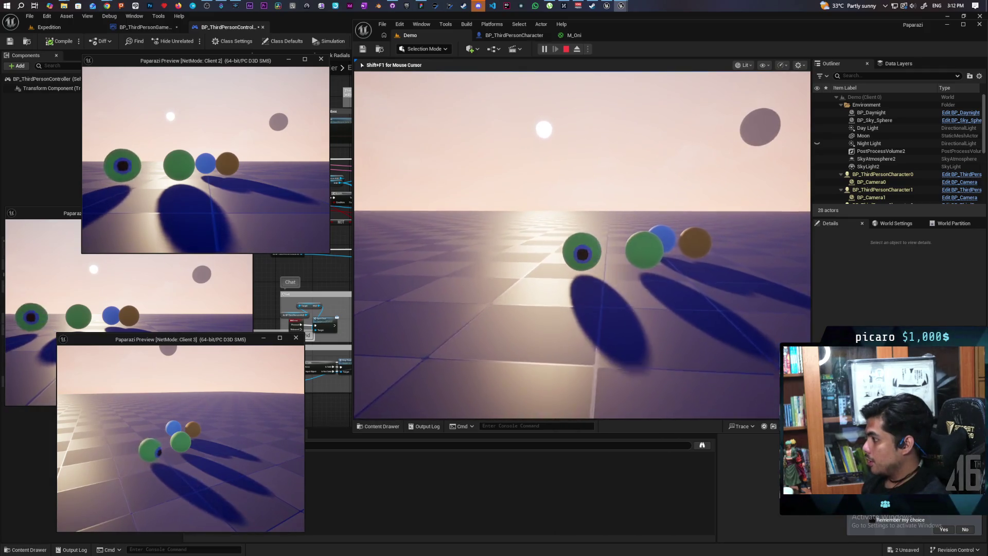
{"action": "key", "text": "d"}
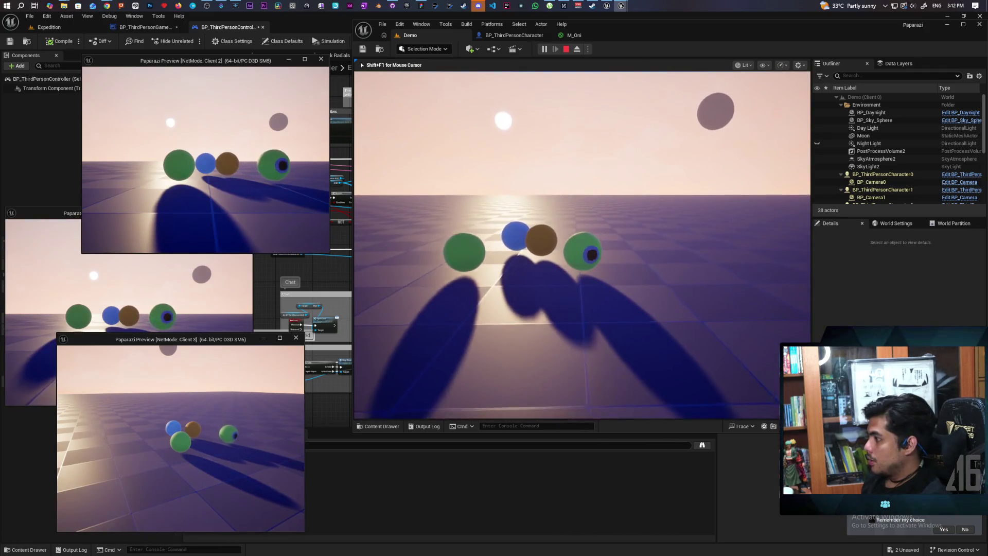
{"action": "key", "text": "a"}
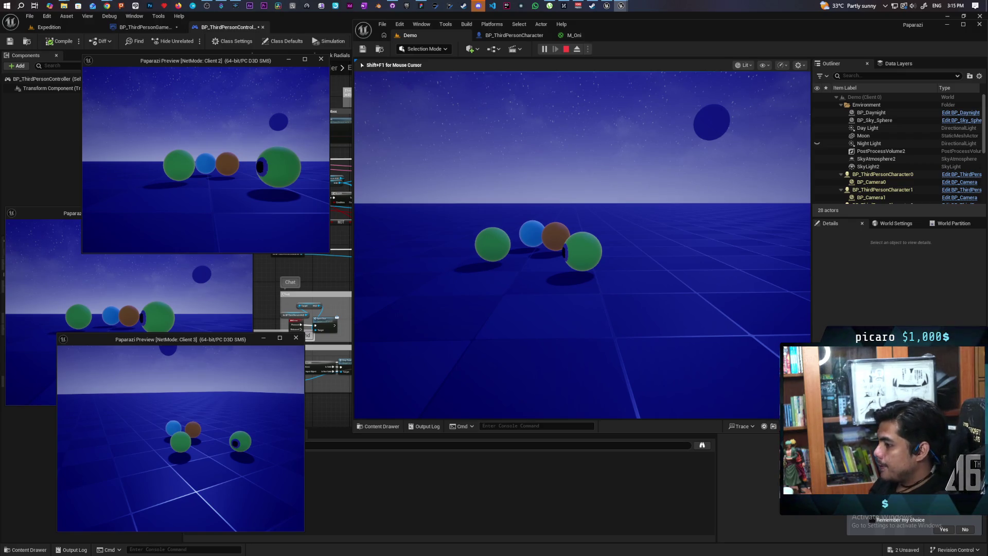
Back the ball away, drive it toward the others and right, then stop Play-In-Editor
{"action": "key", "text": "s"}
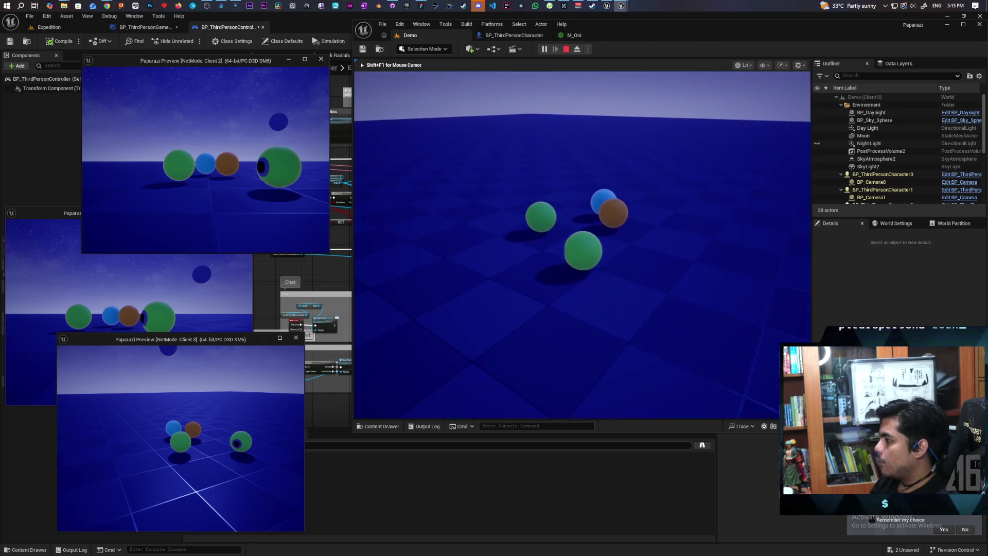
{"action": "key", "text": "w"}
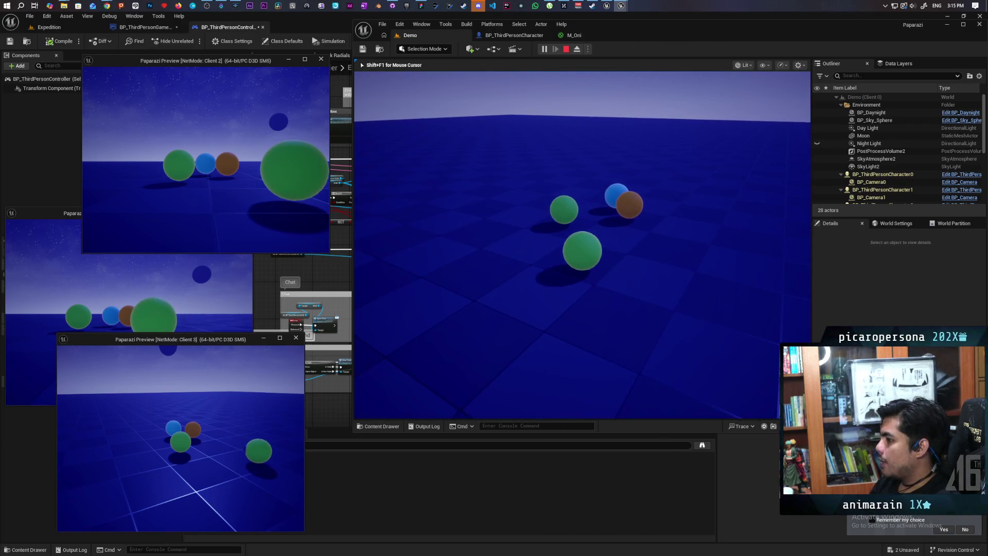
{"action": "key", "text": "d"}
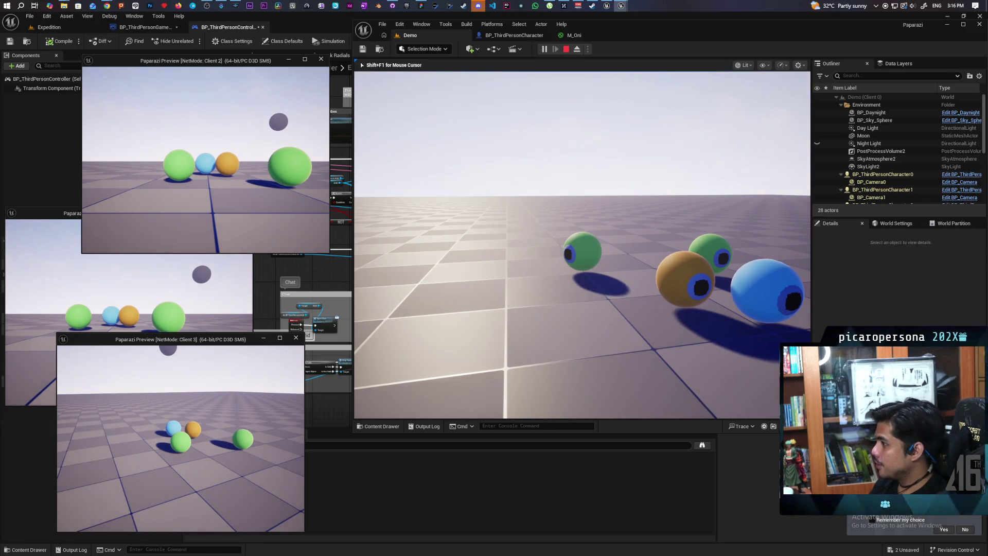
{"action": "key", "text": "Escape"}
{"action": "left_click", "coordinate": [392, 5]}
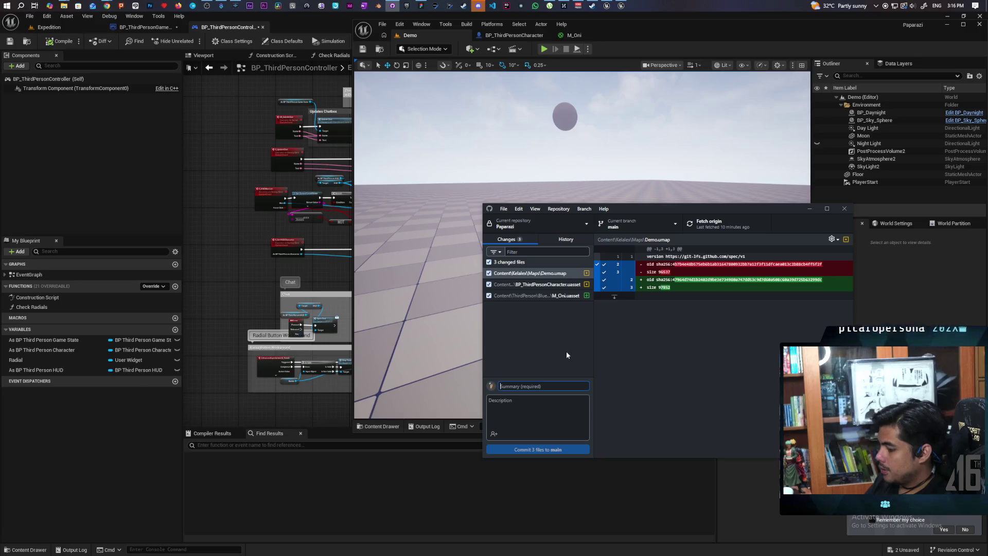
Commit the three changed files to main with the summary 'made nicer material'
{"action": "type", "text": "made nicer materials"}
{"action": "key", "text": "ctrl+Return"}
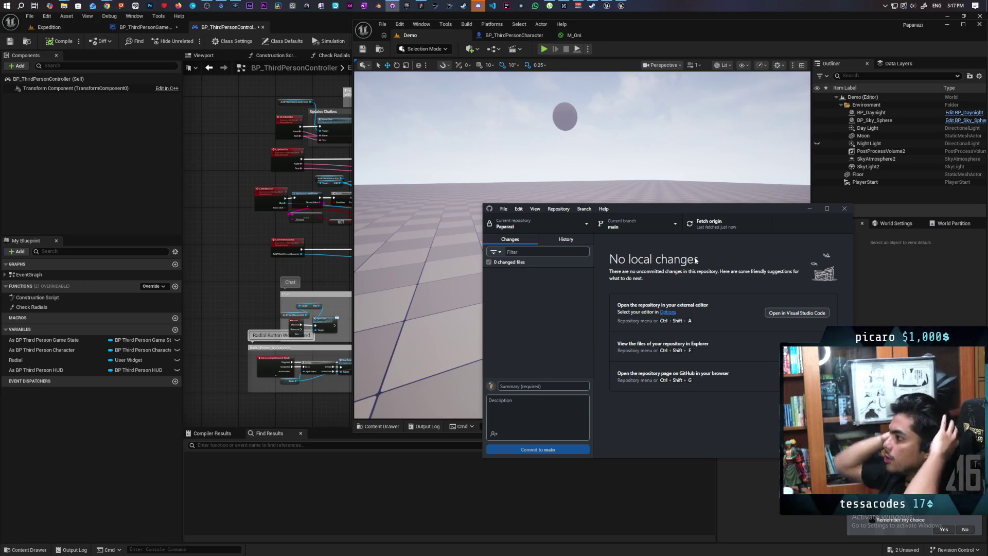
{"action": "left_click", "coordinate": [626, 35]}
{"action": "left_click", "coordinate": [379, 426]}
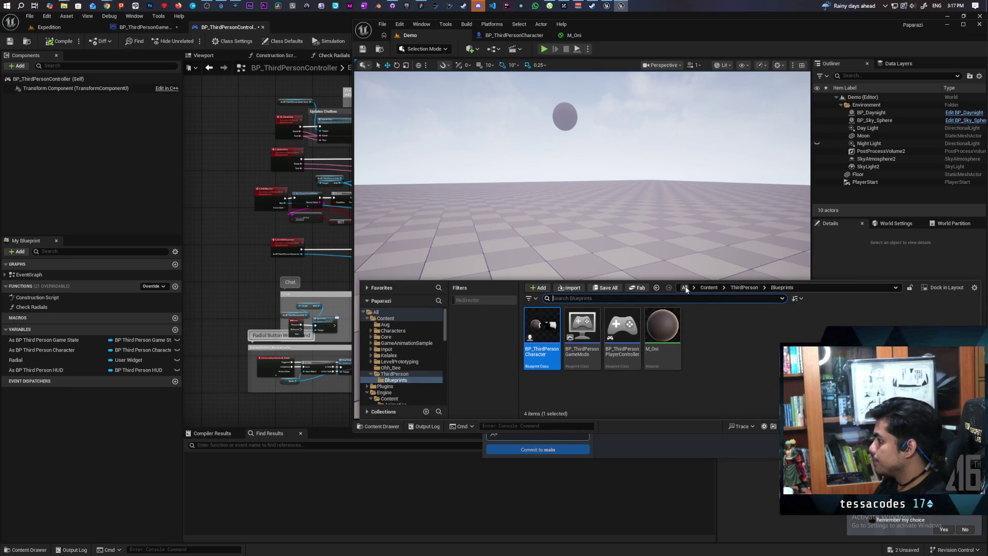
Create a Game Mode Base Blueprint class in the Aug folder, then switch to BP_ThirdPersonGameMode
{"action": "left_click", "coordinate": [708, 288]}
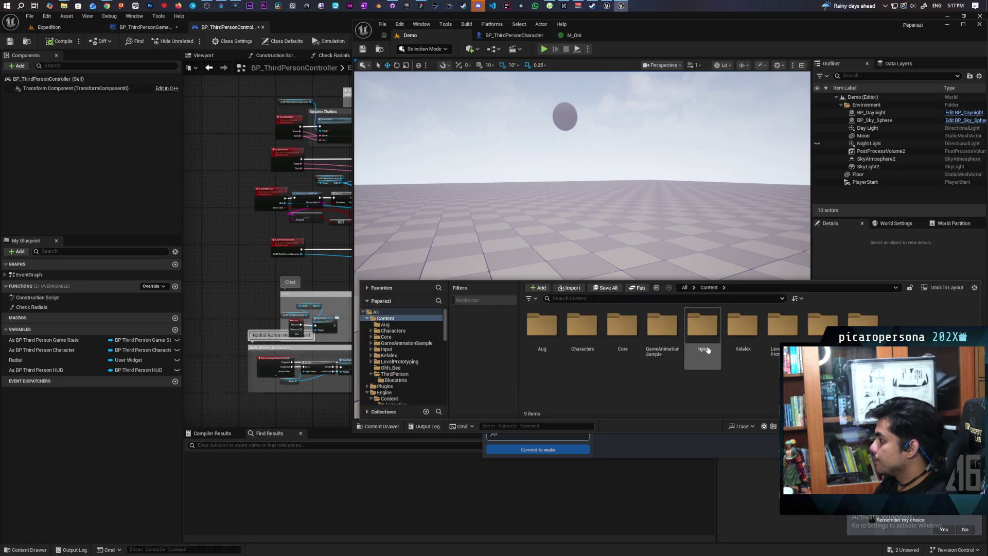
{"action": "double_click", "coordinate": [542, 330]}
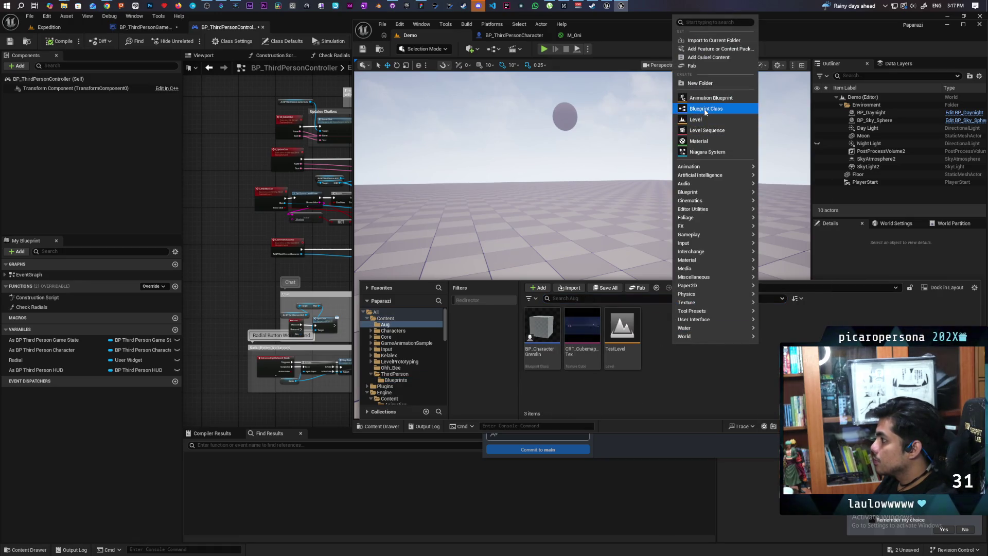
{"action": "left_click", "coordinate": [708, 109]}
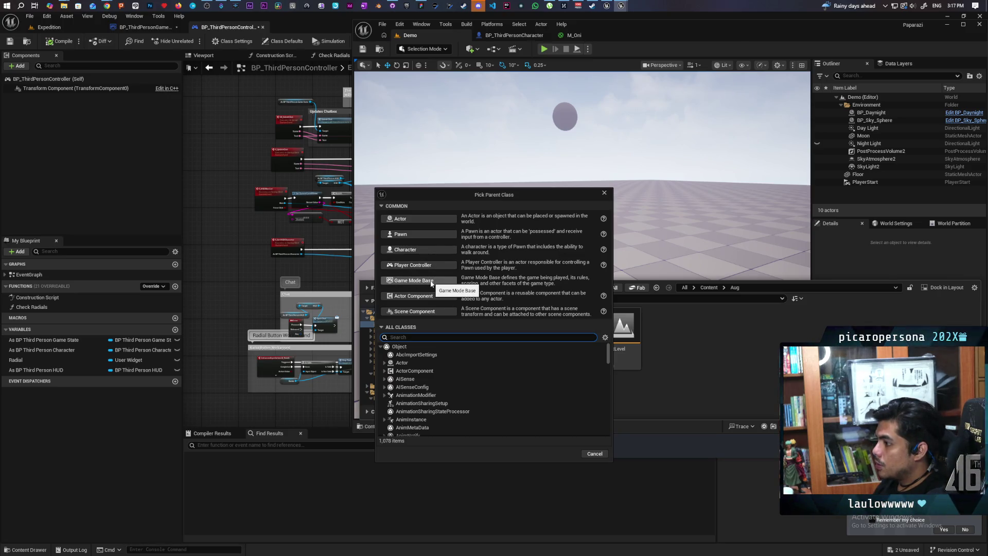
{"action": "left_click", "coordinate": [432, 283]}
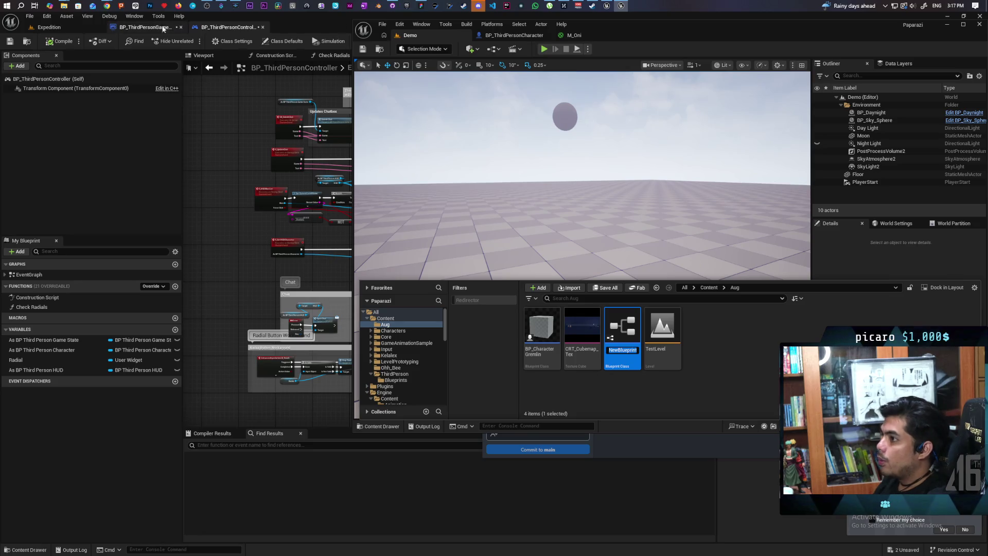
{"action": "left_click", "coordinate": [147, 27]}
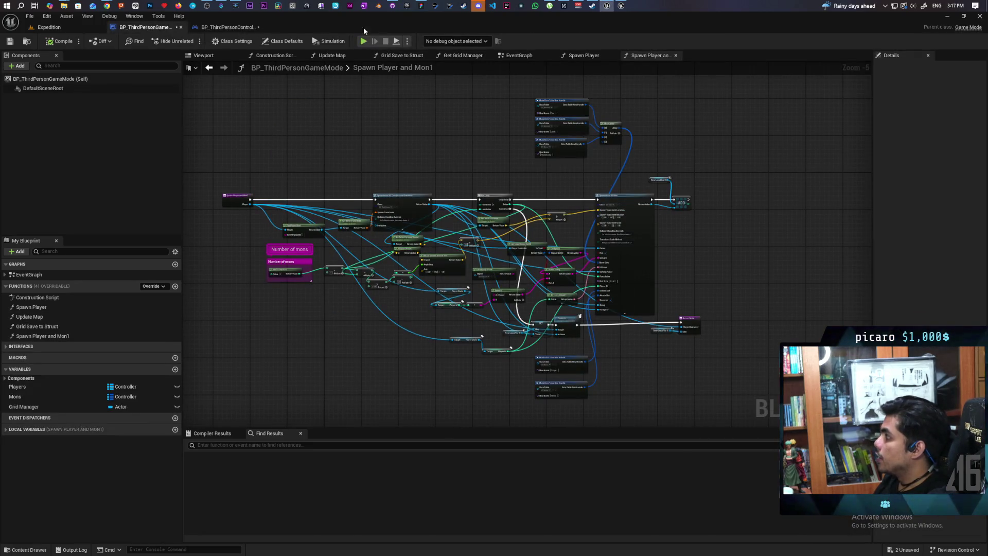